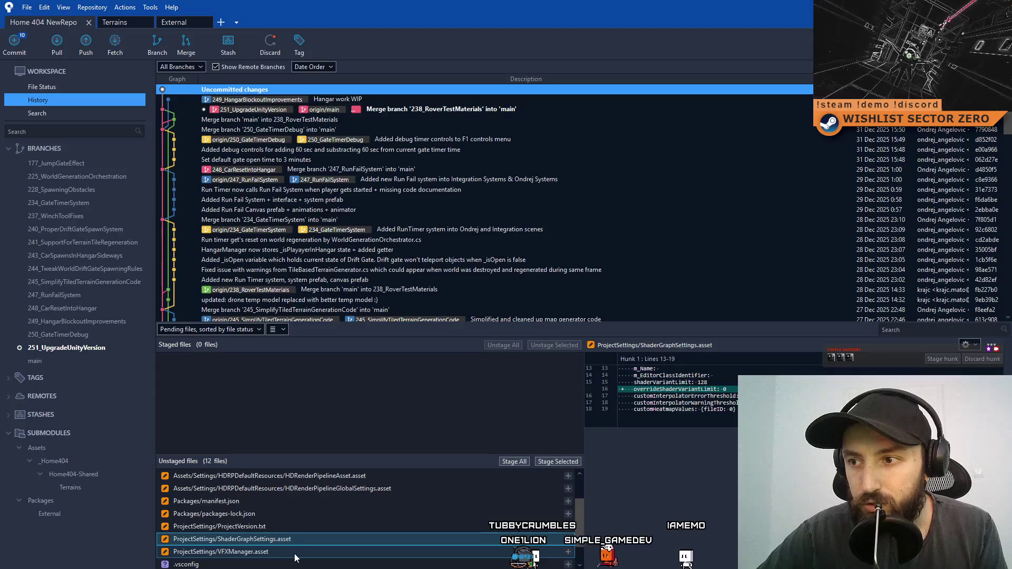
- Review the diffs of VFXManager.asset, .vsconfig, both HDRP assets and HDRenderPipelineGlobalSettings.asset
click(293, 554)
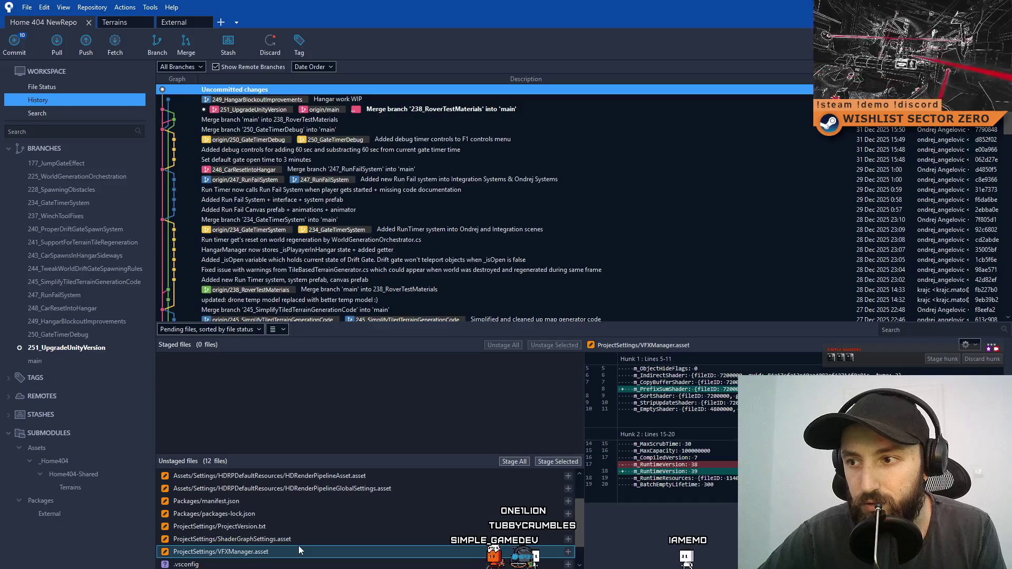
scroll(299, 551, down, 1)
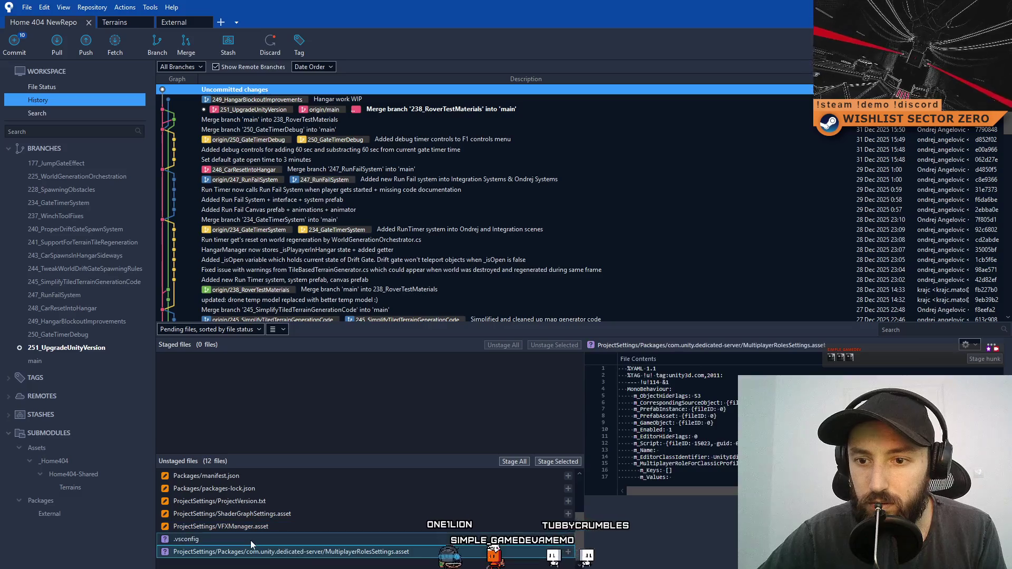
click(252, 539)
scroll(284, 483, up, 3)
click(284, 483)
click(274, 502)
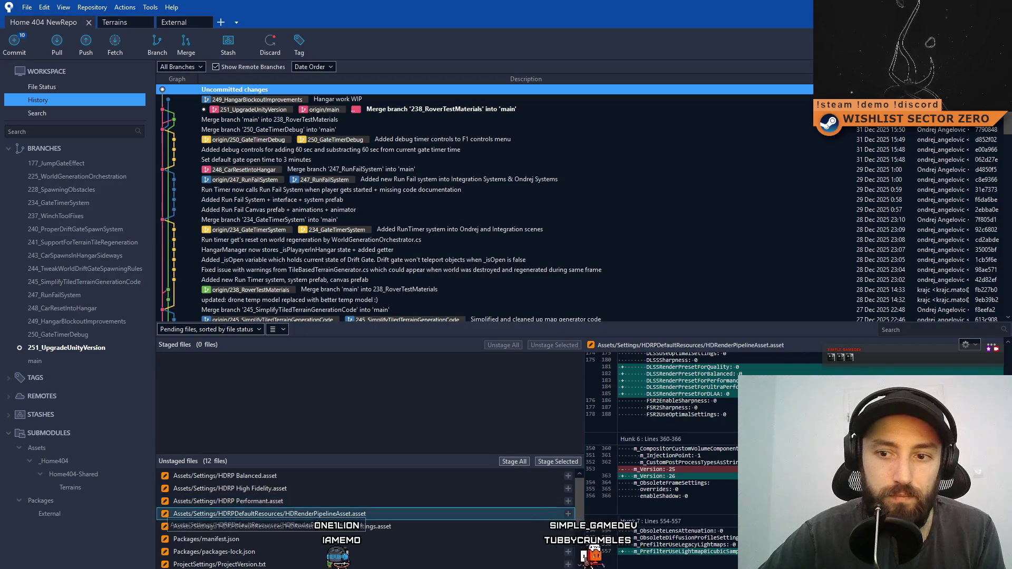
click(296, 526)
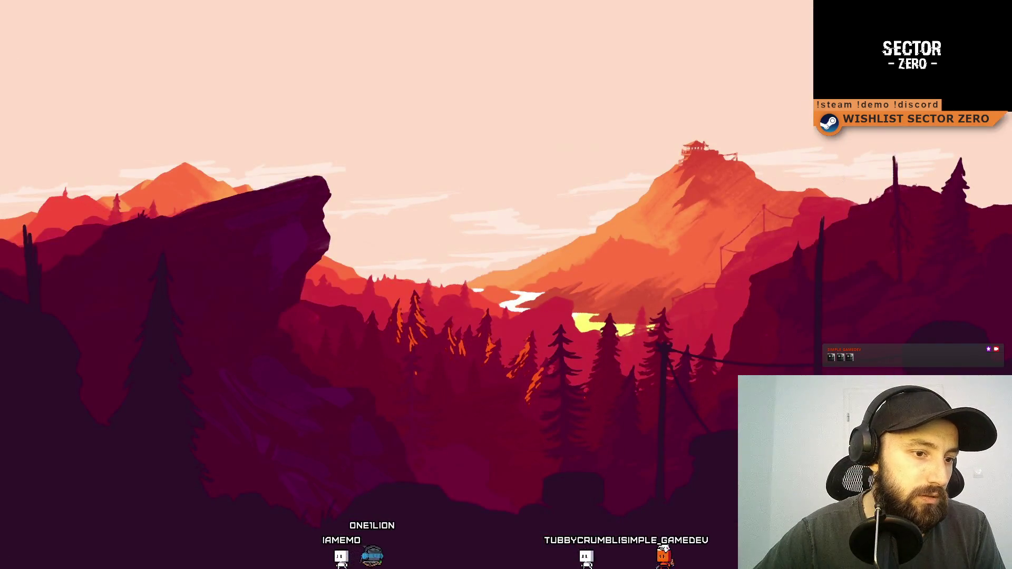
- Open the Home 404 NewRepo project from Unity Hub in the Unity 6 editor
click(486, 240)
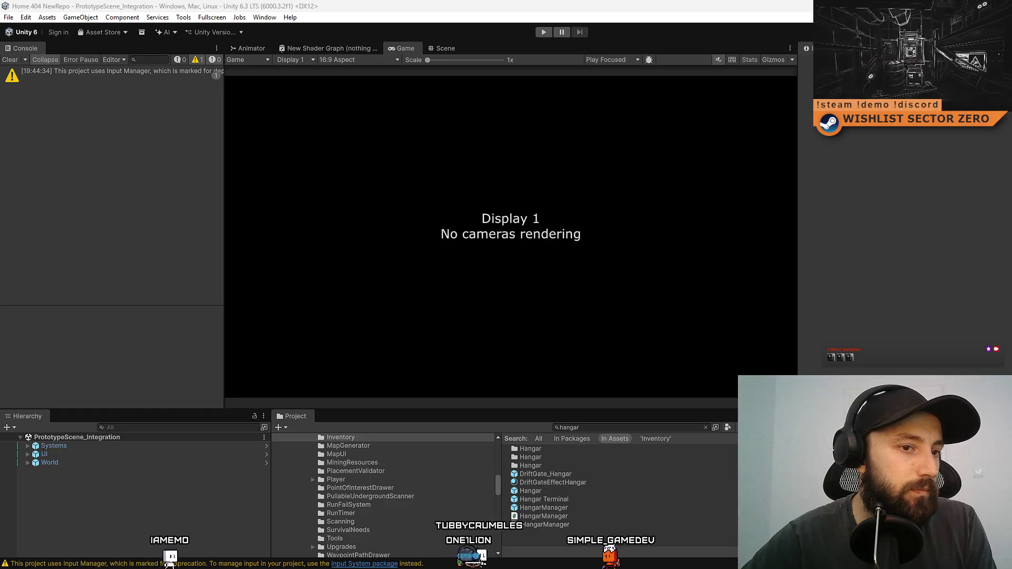
- Play the integration scene, steer the rover left toward the portal, and make the Game view fullscreen
key(ctrl+p)
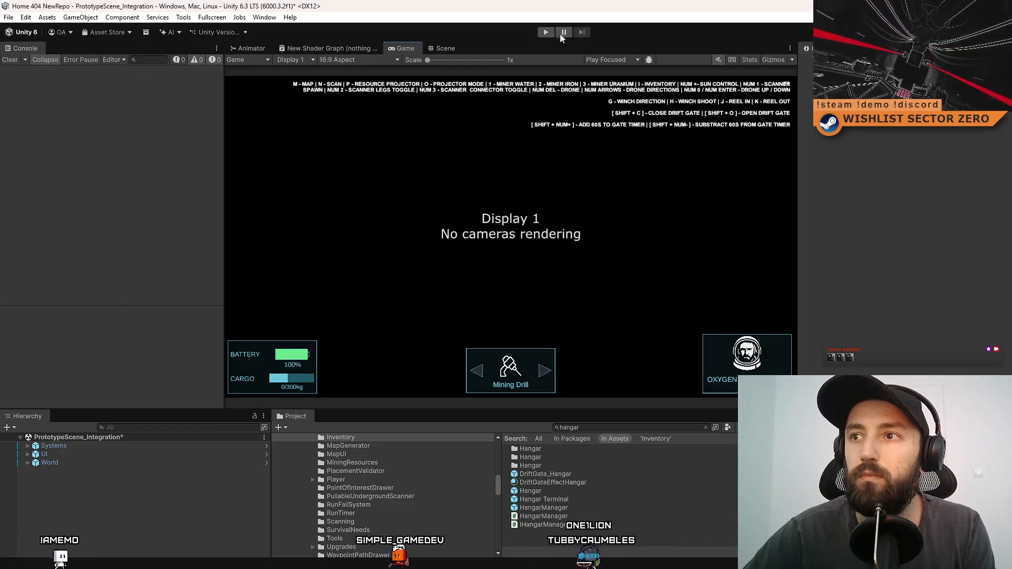
click(546, 31)
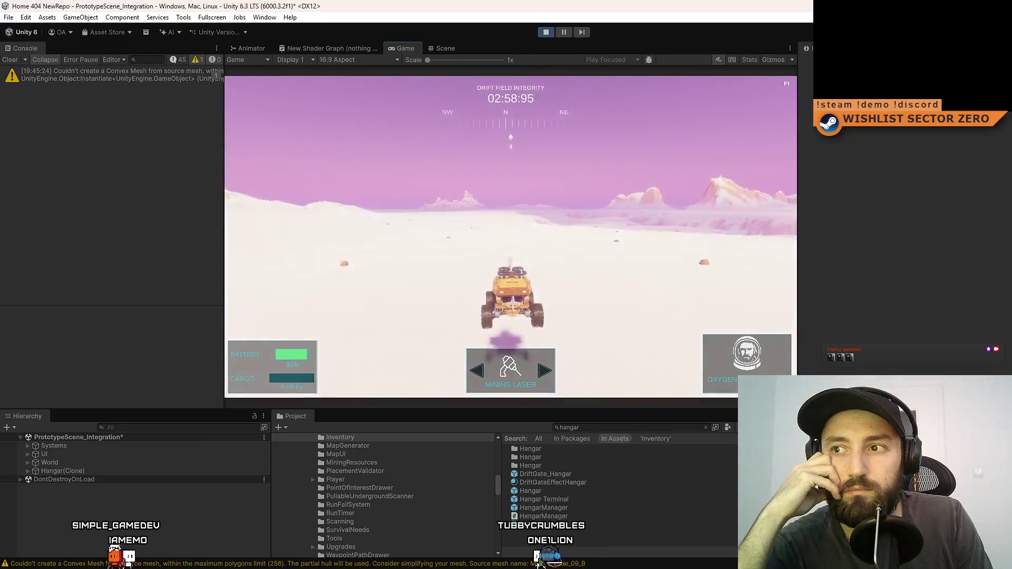
key(a)
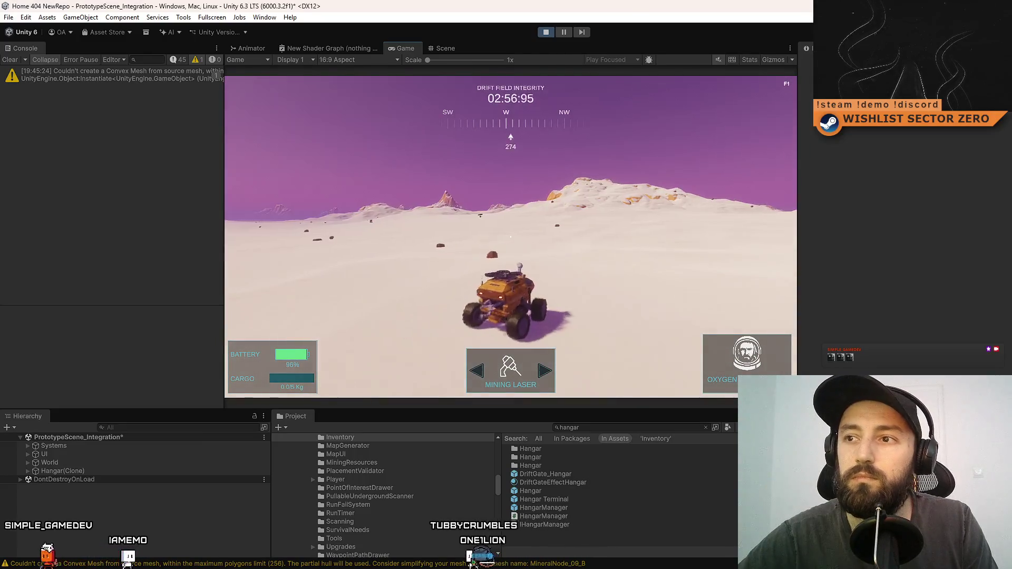
key(a)
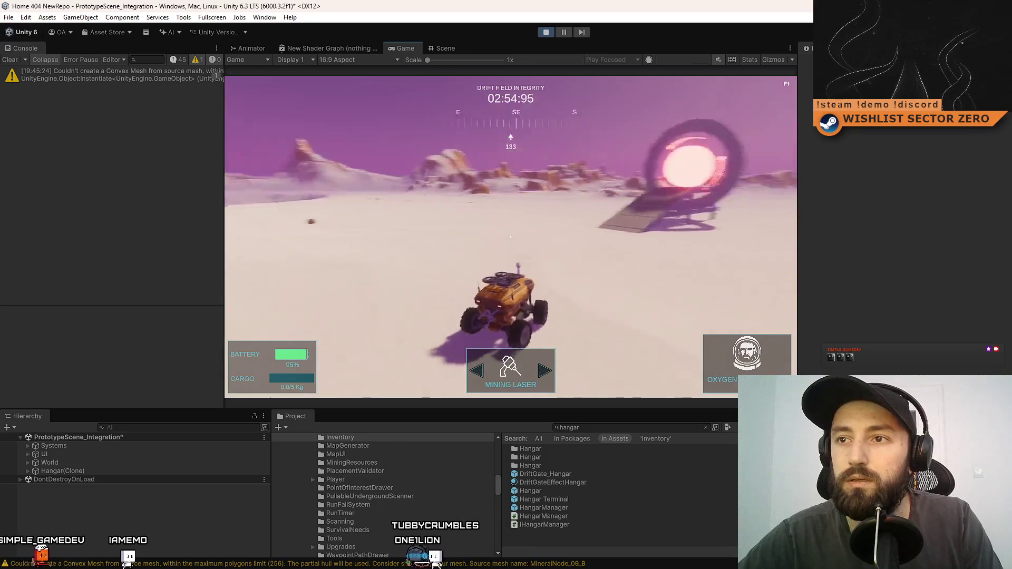
key(F11)
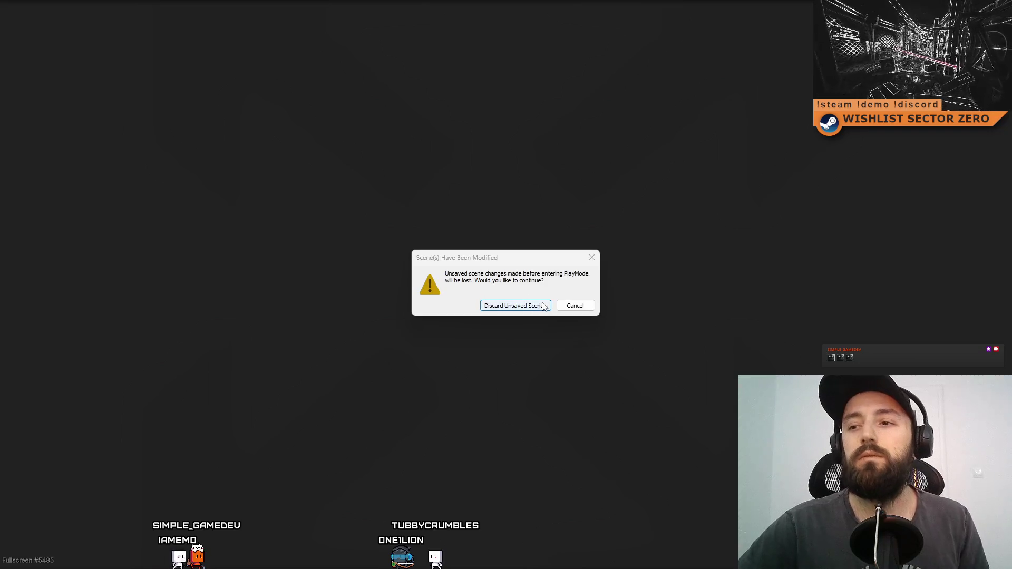
- Discard the unsaved scene changes and ignore the 'Error while quitting' dialog
click(543, 309)
click(543, 305)
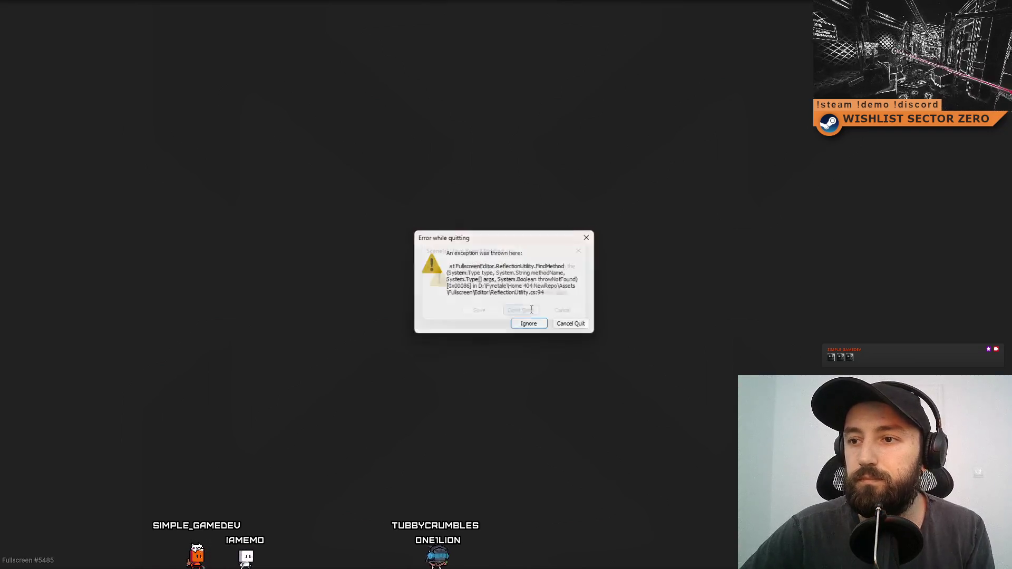
click(548, 327)
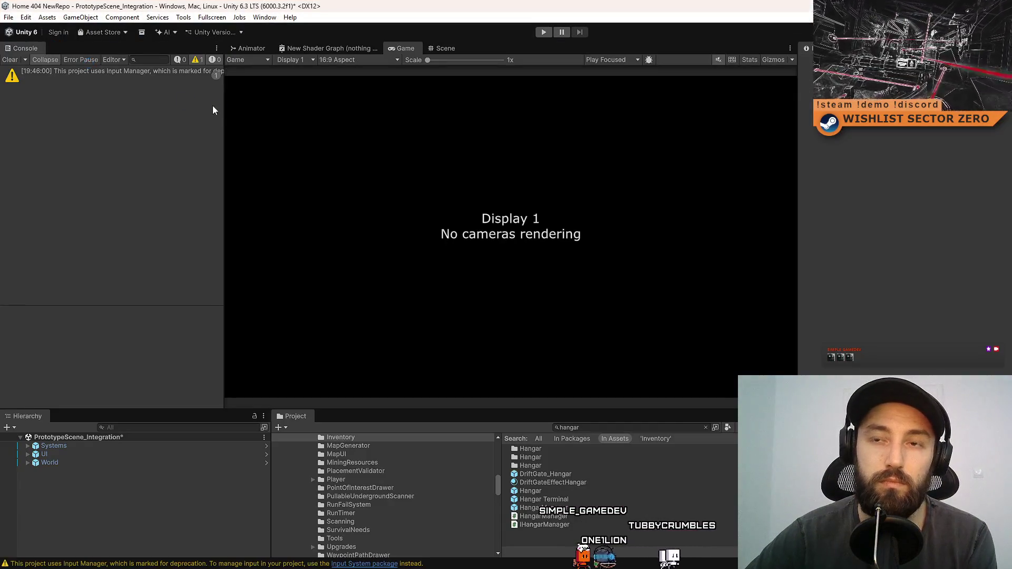
- Clear the Console warning and replay the scene to test the rover on the terrain
click(12, 61)
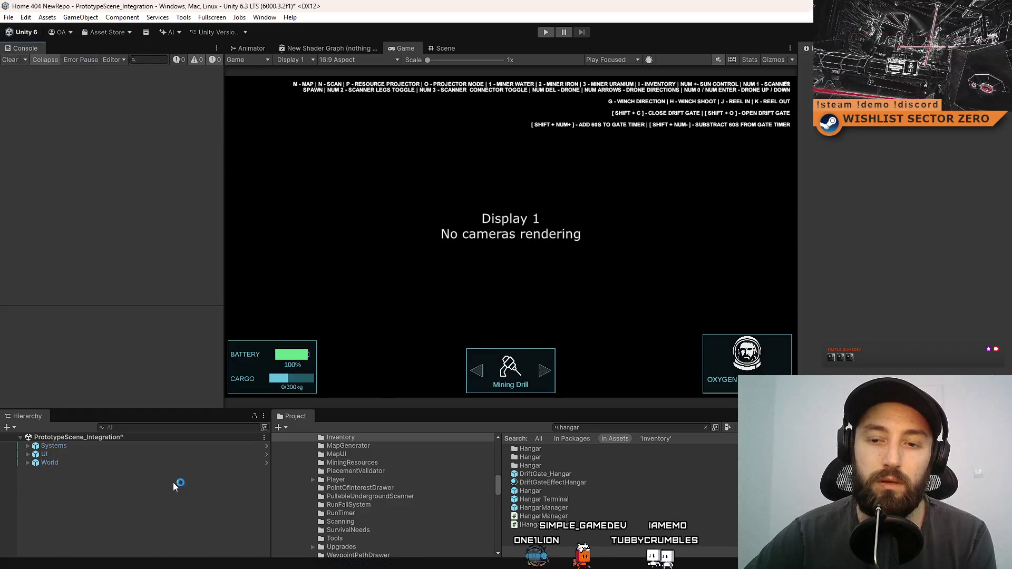
key(ctrl+p)
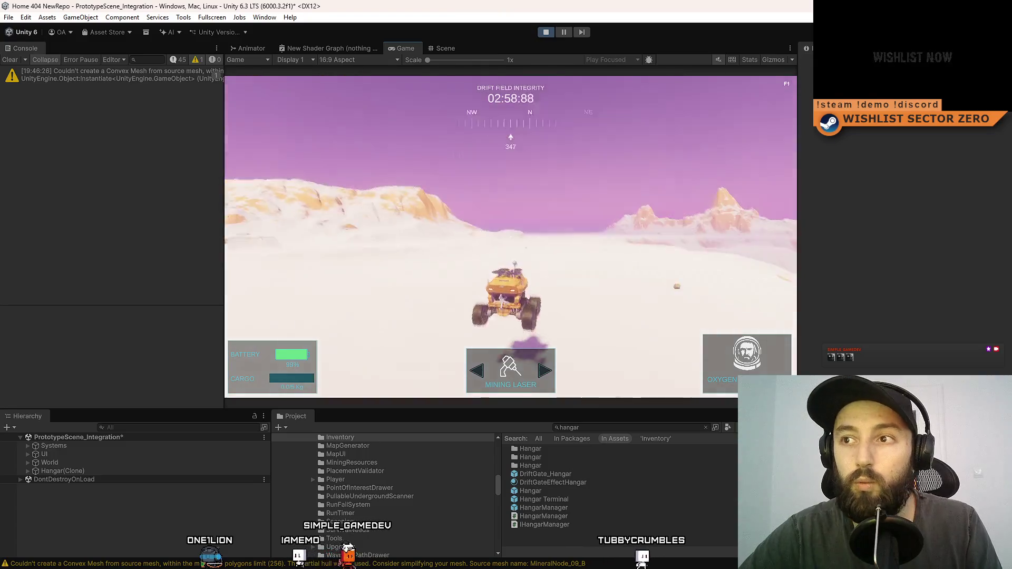
click(455, 50)
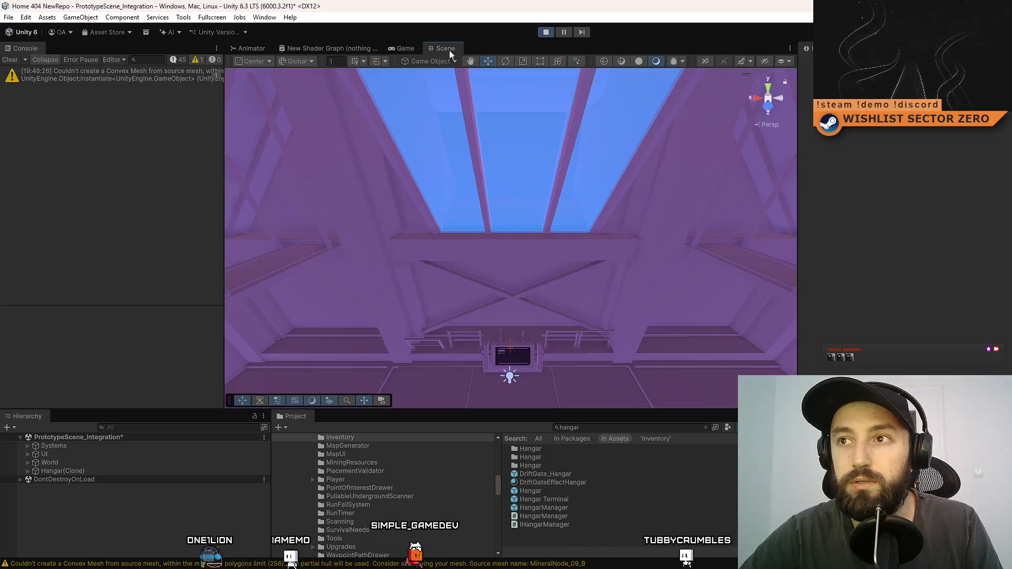
- Select the terrain and its MicroSplat 1 template material
mouse_move(484, 318)
mouse_down()
mouse_move(389, 328)
mouse_move(399, 333)
mouse_move(167, 174)
mouse_move(168, 139)
mouse_move(78, 219)
mouse_move(231, 101)
mouse_move(88, 127)
mouse_move(196, 126)
mouse_move(196, 109)
mouse_move(7, 213)
mouse_move(31, 206)
mouse_up()
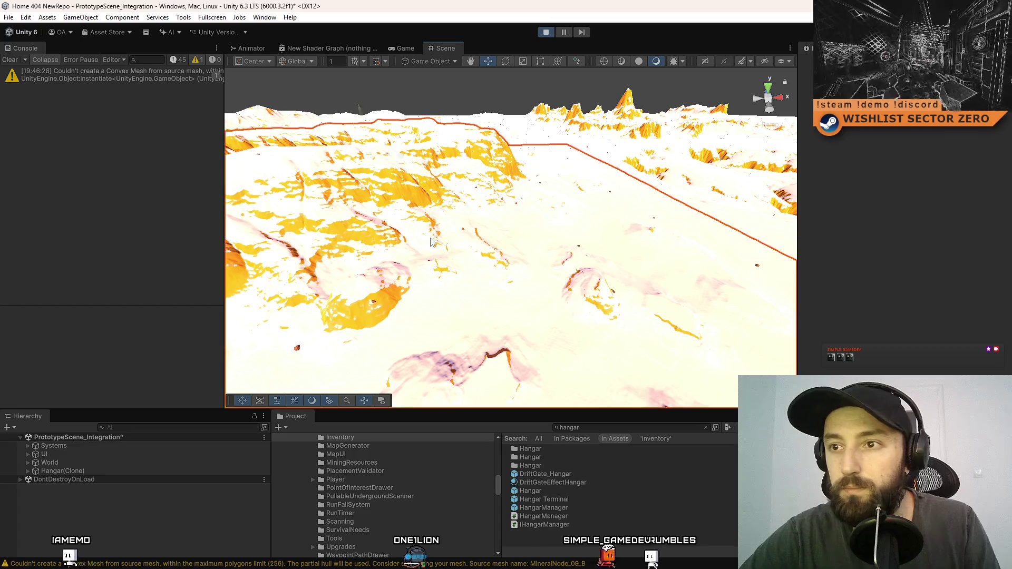
click(431, 238)
click(920, 287)
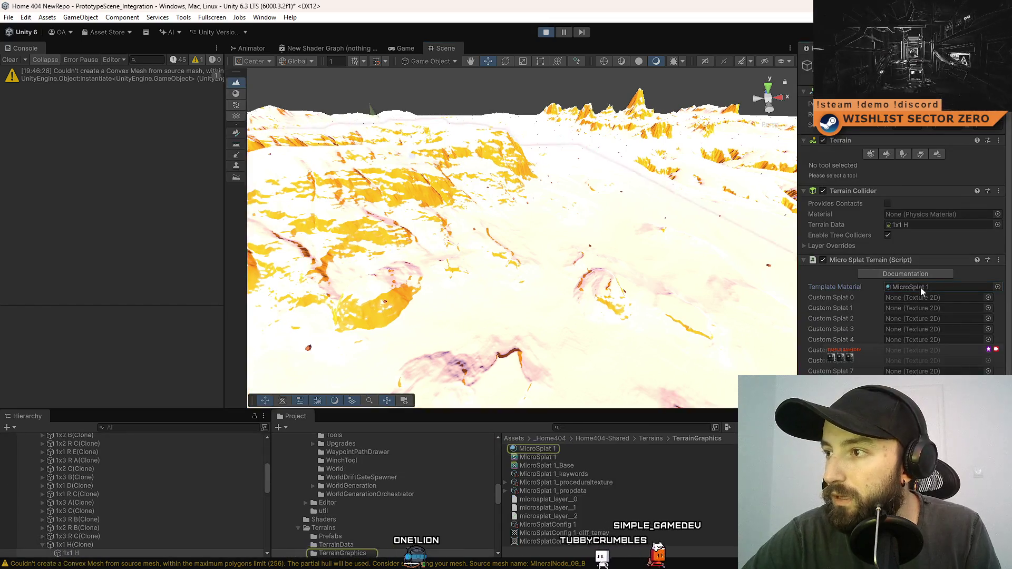
click(552, 450)
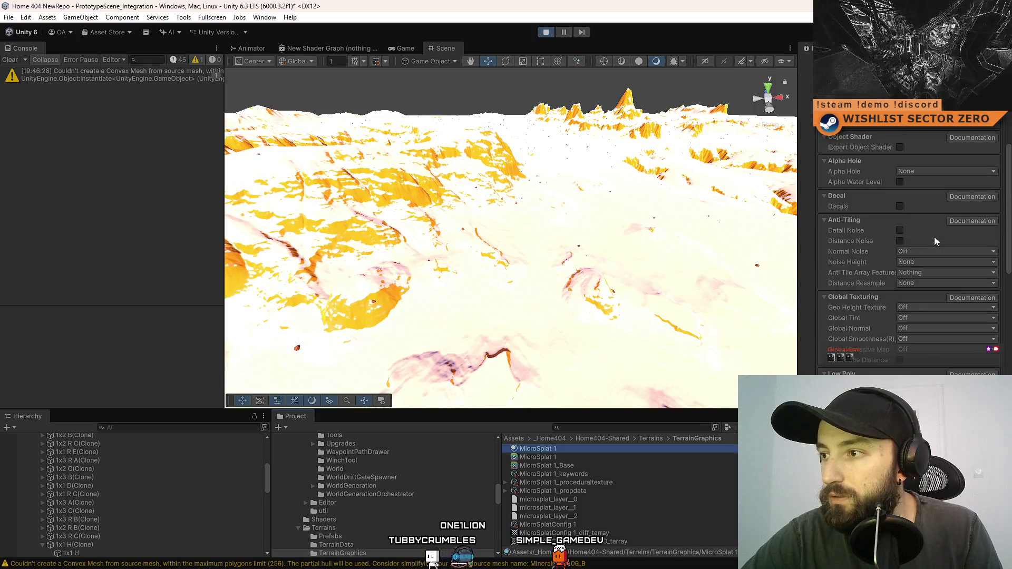
- Browse MicroSplat 1's Settings and Per-Texture tabs, then scroll the Arrays tab to its texture entries
click(890, 154)
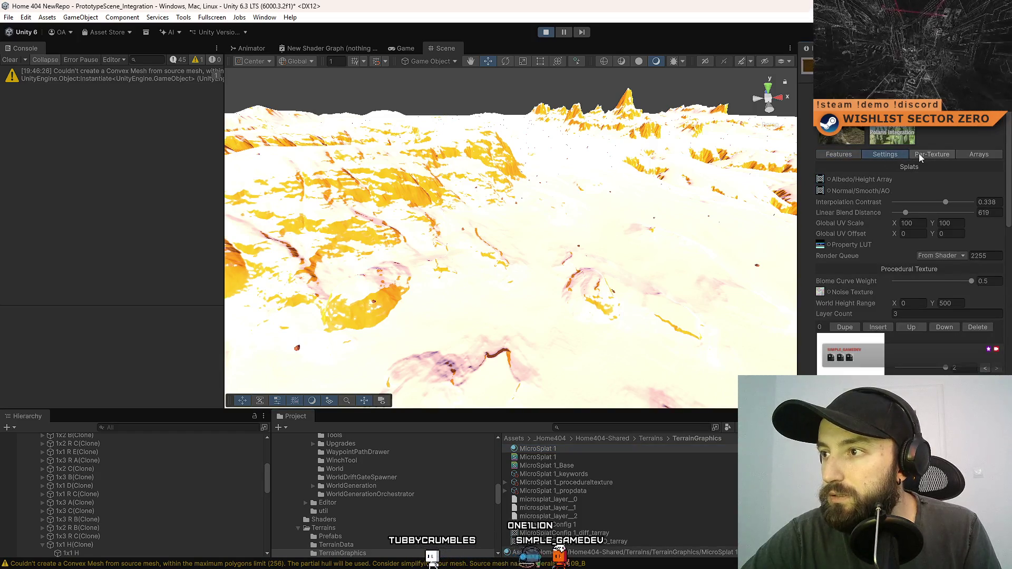
click(920, 157)
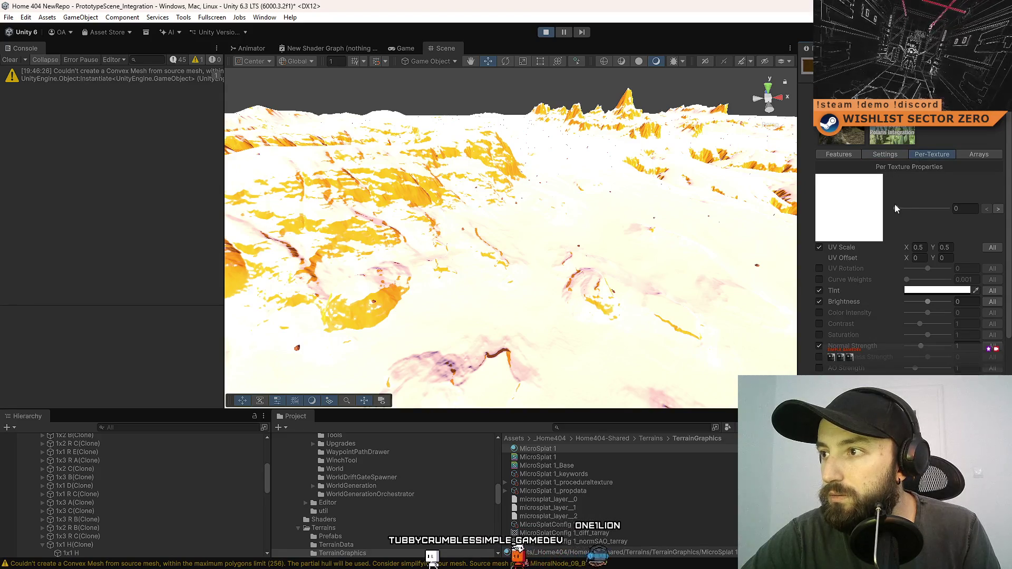
mouse_move(896, 208)
mouse_down()
mouse_move(927, 210)
mouse_move(895, 210)
mouse_up()
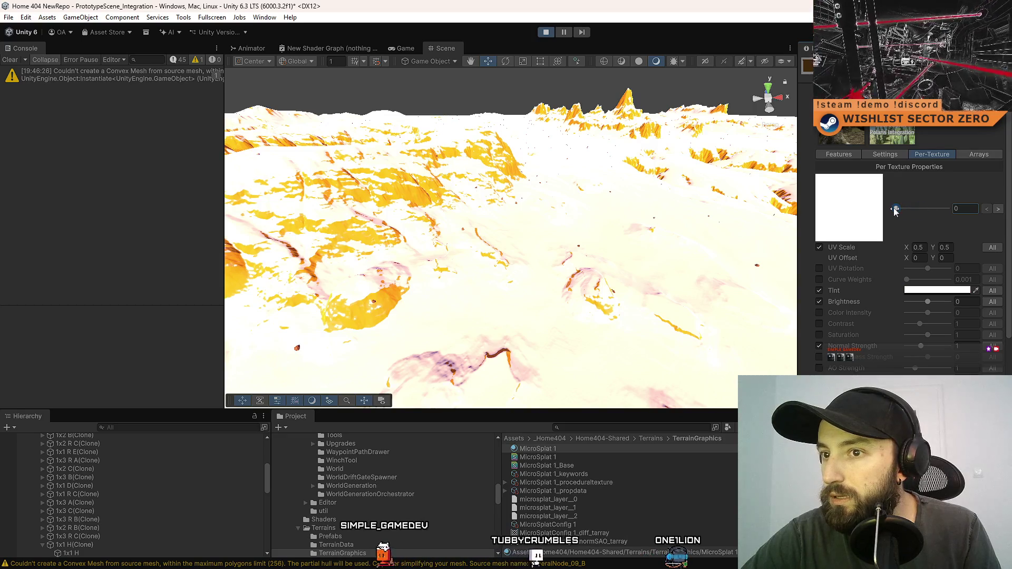
mouse_move(480, 264)
mouse_down()
mouse_move(481, 288)
mouse_move(452, 221)
mouse_move(464, 236)
mouse_move(448, 163)
mouse_move(511, 199)
mouse_move(589, 114)
mouse_move(547, 102)
mouse_move(530, 61)
mouse_up()
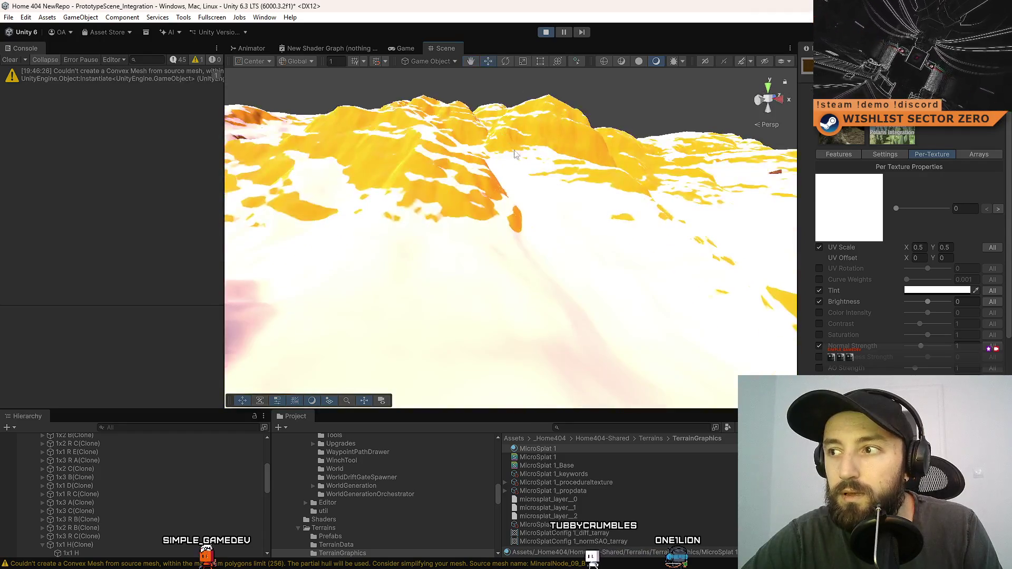
click(987, 158)
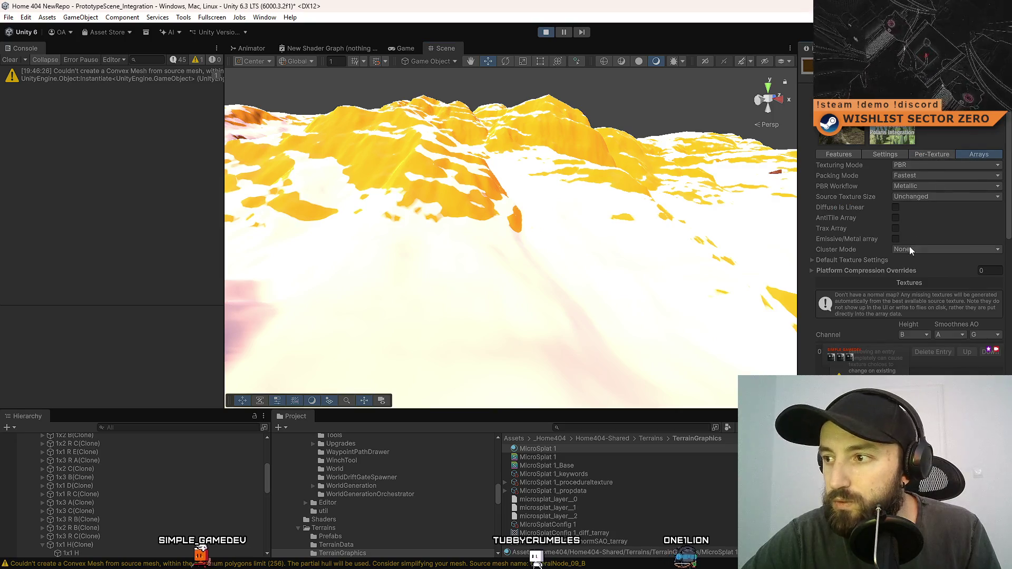
scroll(910, 246, down, 5)
scroll(947, 209, down, 3)
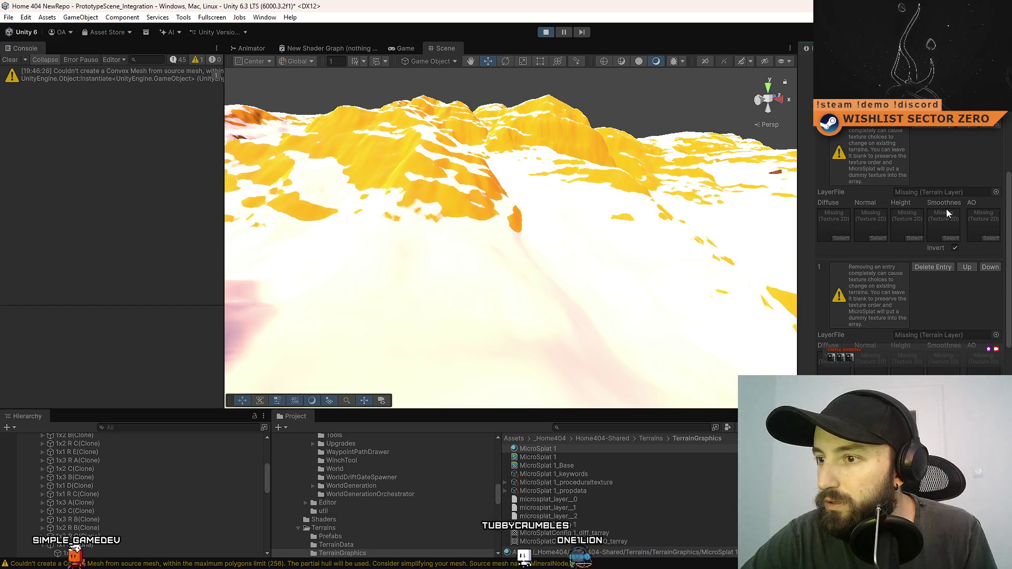
scroll(942, 308, down, 5)
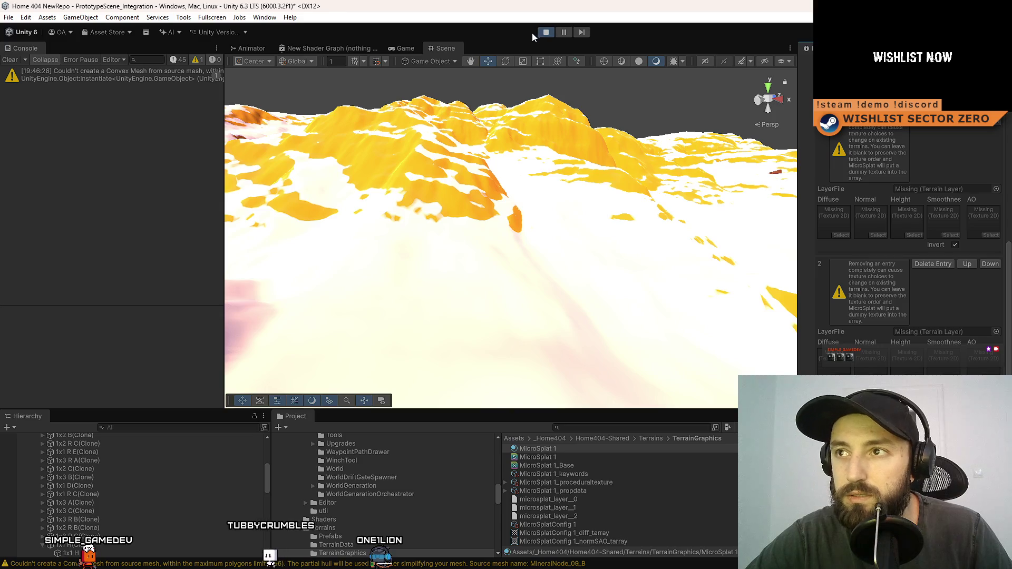
- Stop play mode and select the MicroSplat 1 asset in the project
click(546, 32)
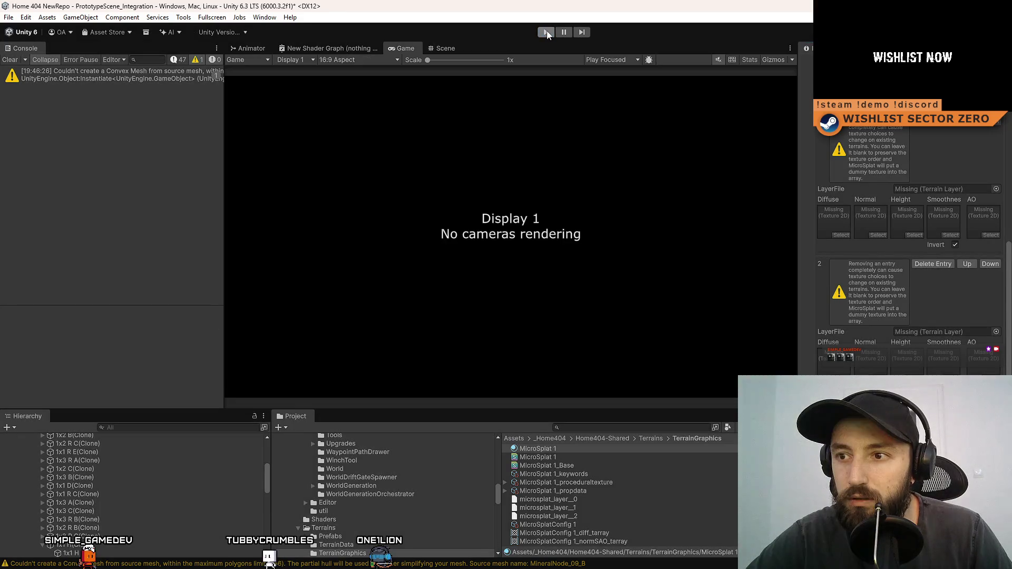
click(541, 457)
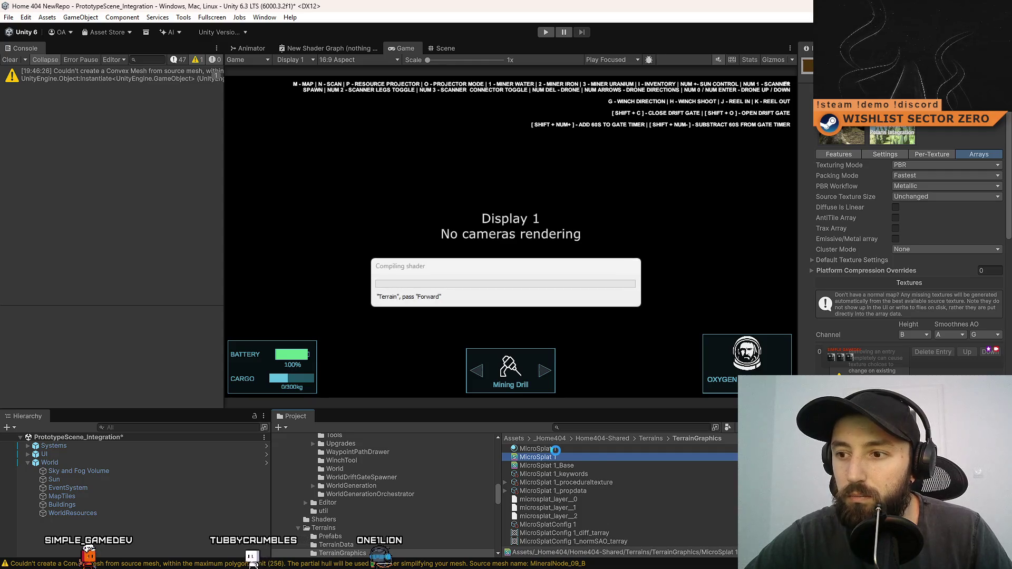
click(573, 449)
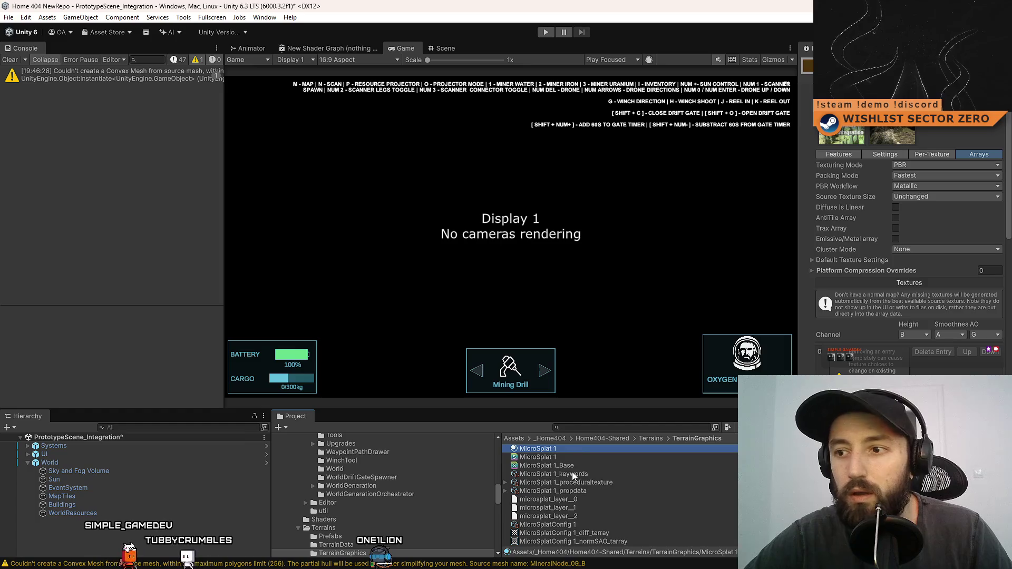
click(578, 453)
click(578, 448)
- Assign microsplat_layer files, starting with microsplat_layer_0, to the texture array entries
scroll(933, 253, down, 3)
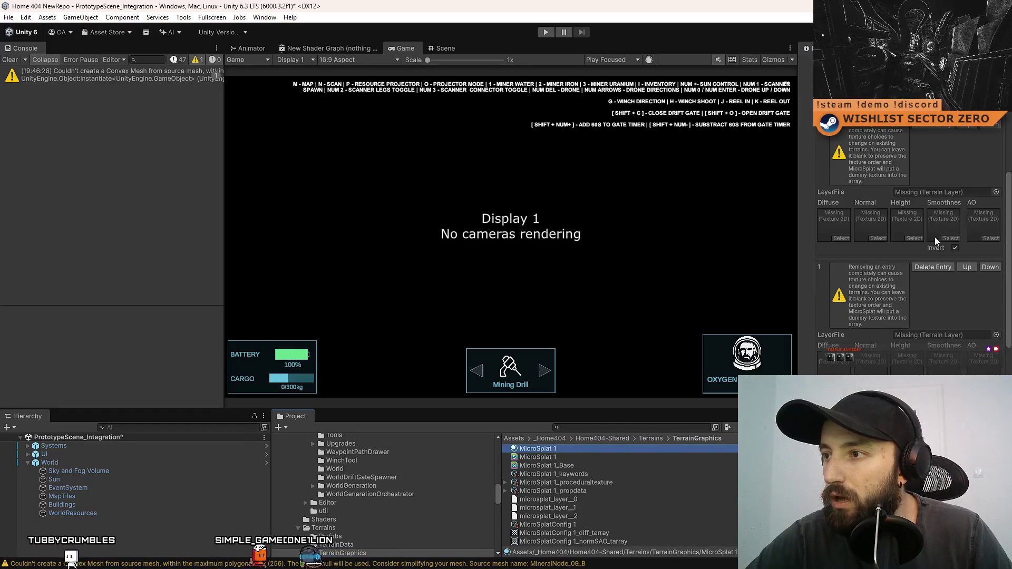
mouse_move(580, 498)
mouse_down()
mouse_move(738, 380)
mouse_move(947, 249)
mouse_up()
scroll(917, 239, down, 2)
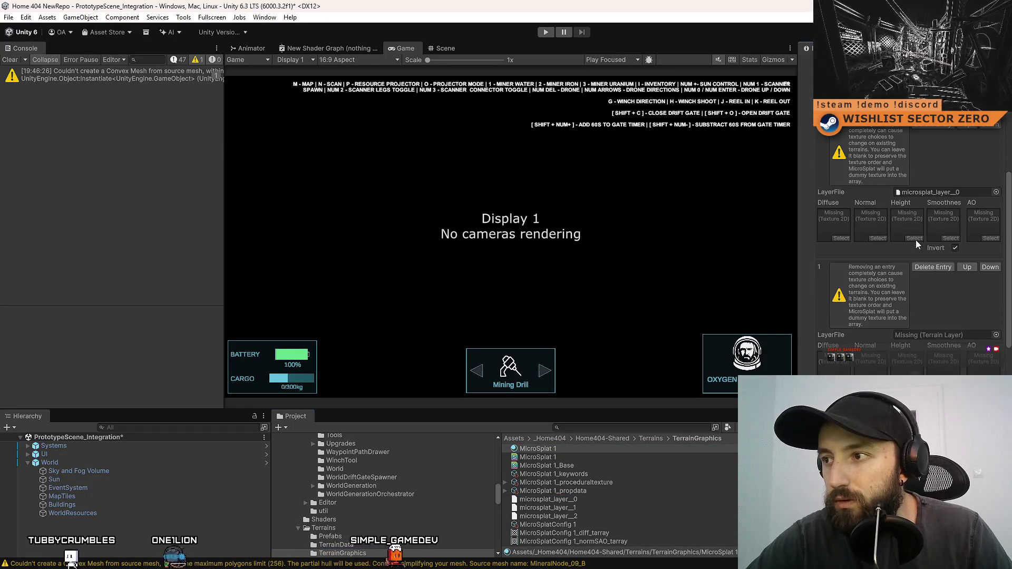
mouse_move(577, 509)
mouse_down()
mouse_move(897, 317)
mouse_move(923, 244)
mouse_up()
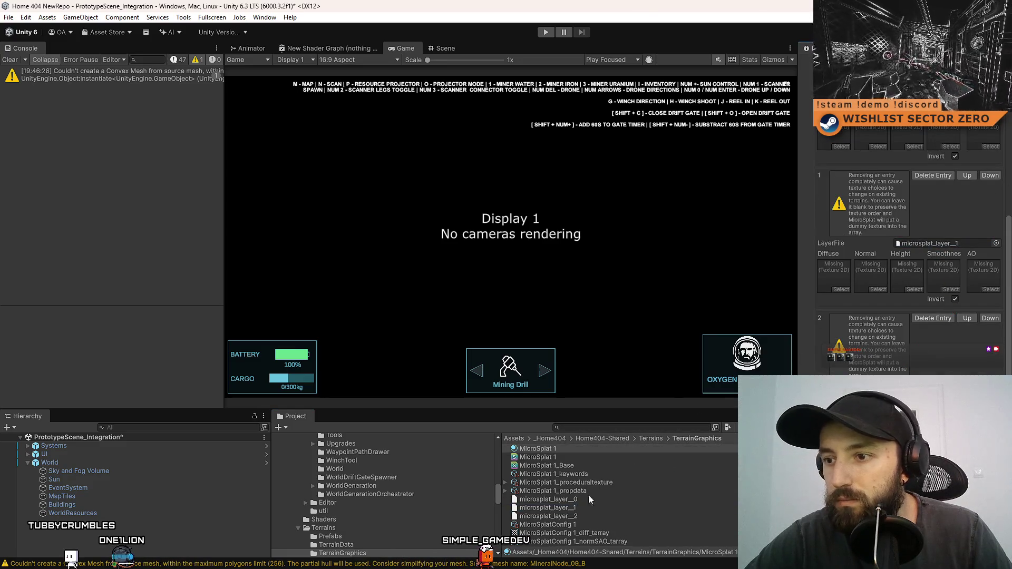
mouse_move(575, 514)
mouse_down()
mouse_move(956, 366)
mouse_move(940, 332)
mouse_up()
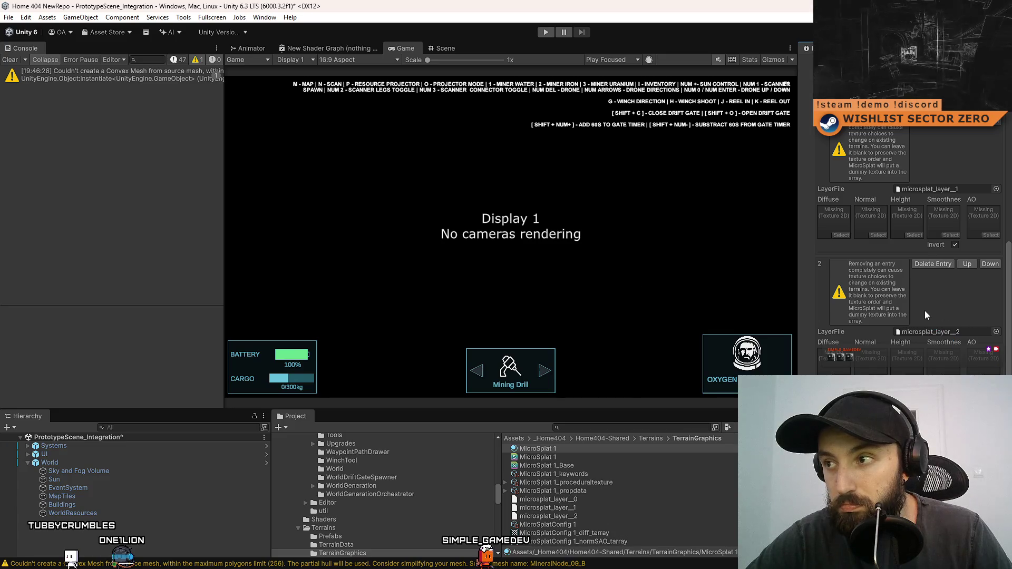
- Show the terrain config's per-texture properties and slide between terrain layers
scroll(953, 317, up, 10)
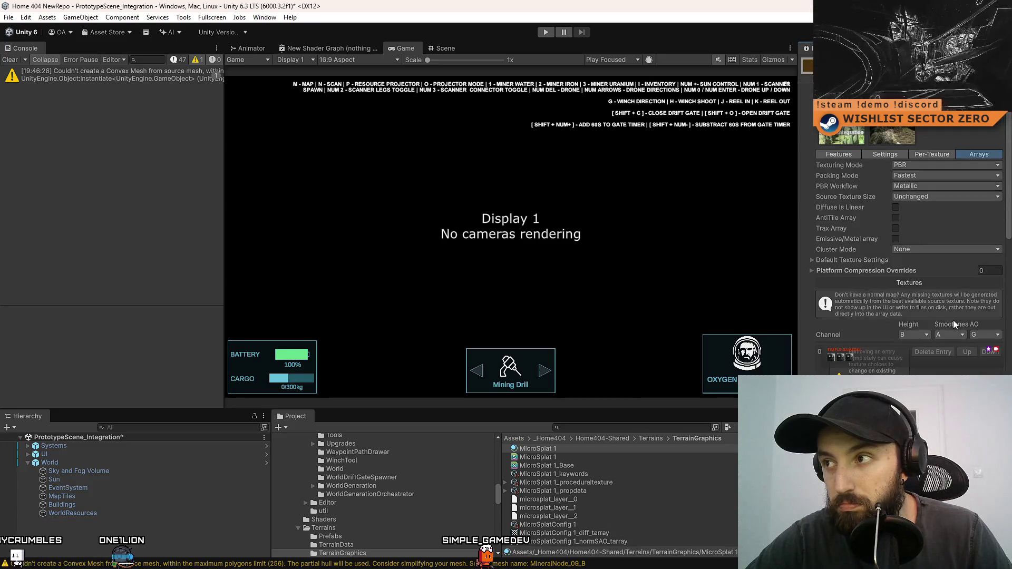
click(932, 157)
drag(902, 211, 949, 214)
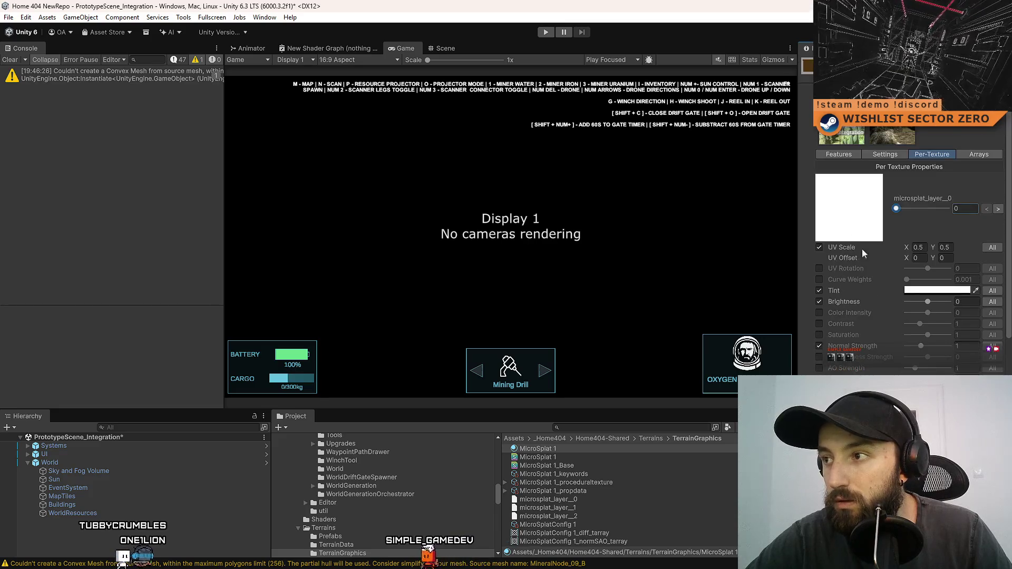
click(884, 154)
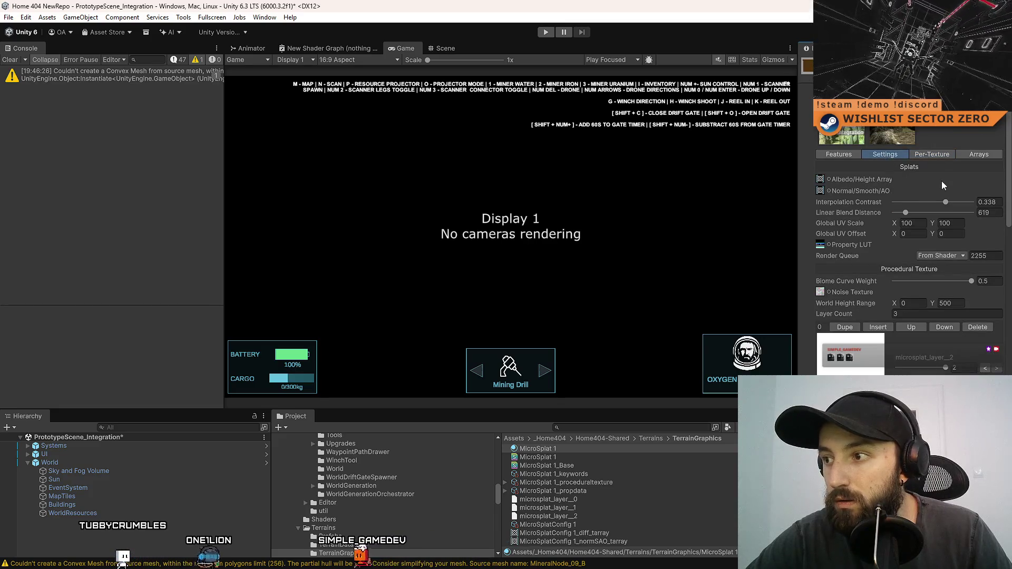
- Browse the MicroSplat material's Settings, Features and Arrays tabs
scroll(928, 214, down, 10)
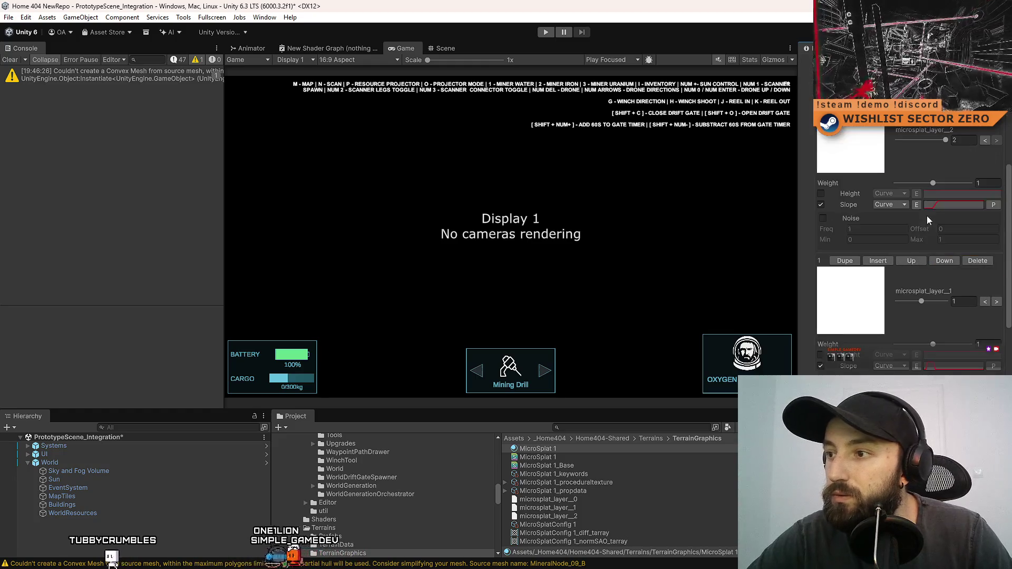
scroll(894, 235, down, 5)
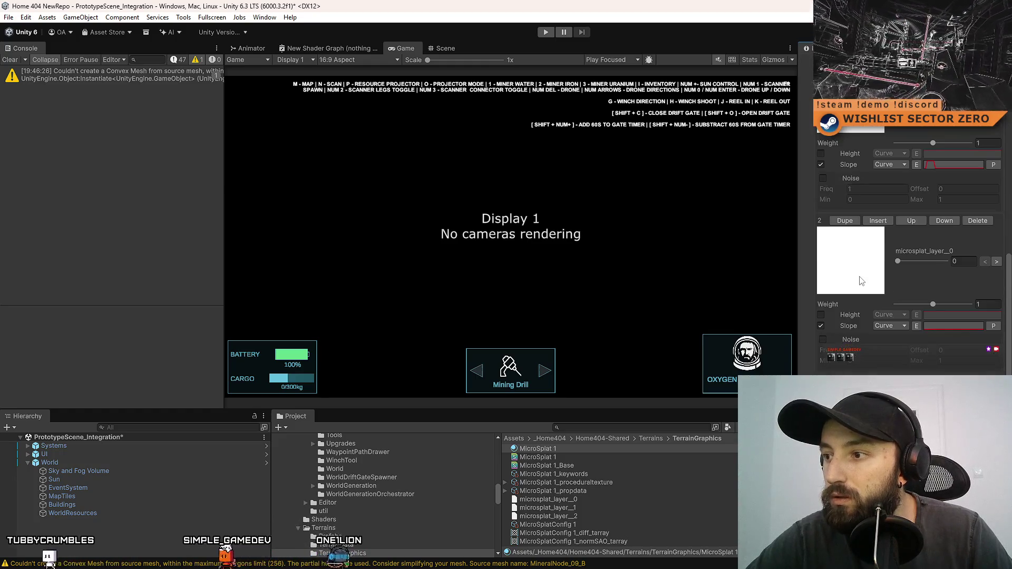
scroll(886, 295, up, 15)
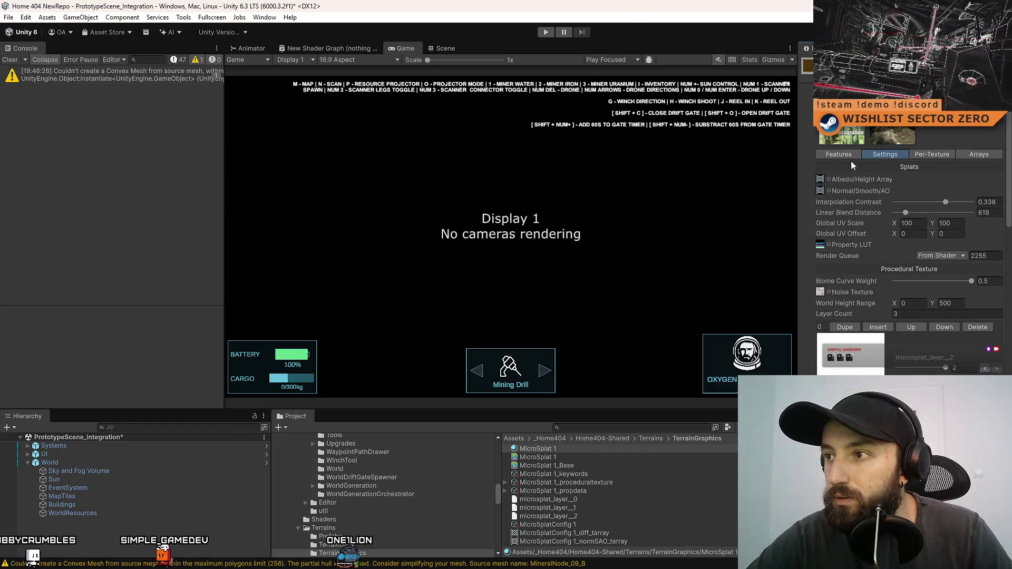
click(844, 156)
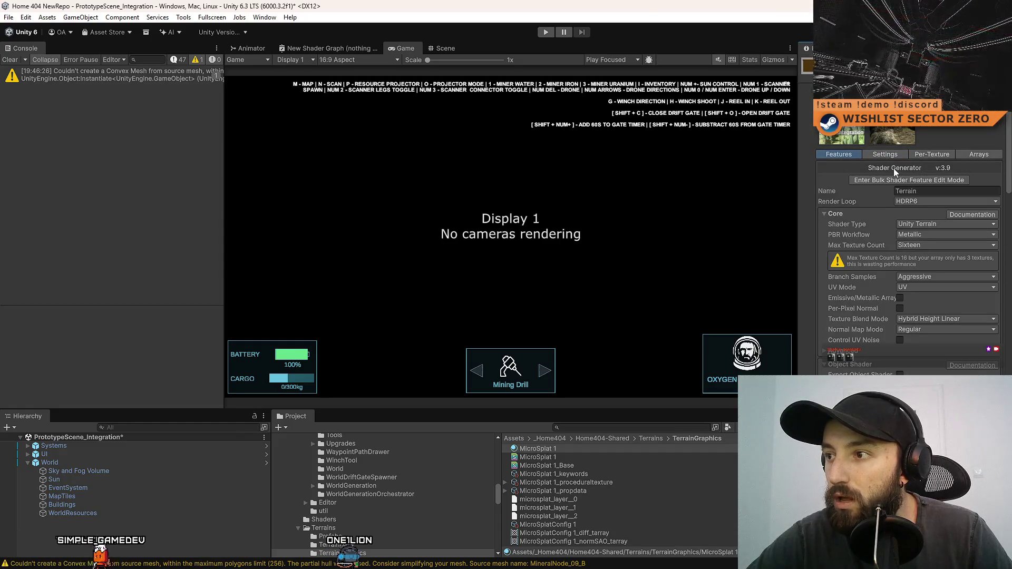
scroll(903, 219, down, 15)
scroll(903, 220, up, 15)
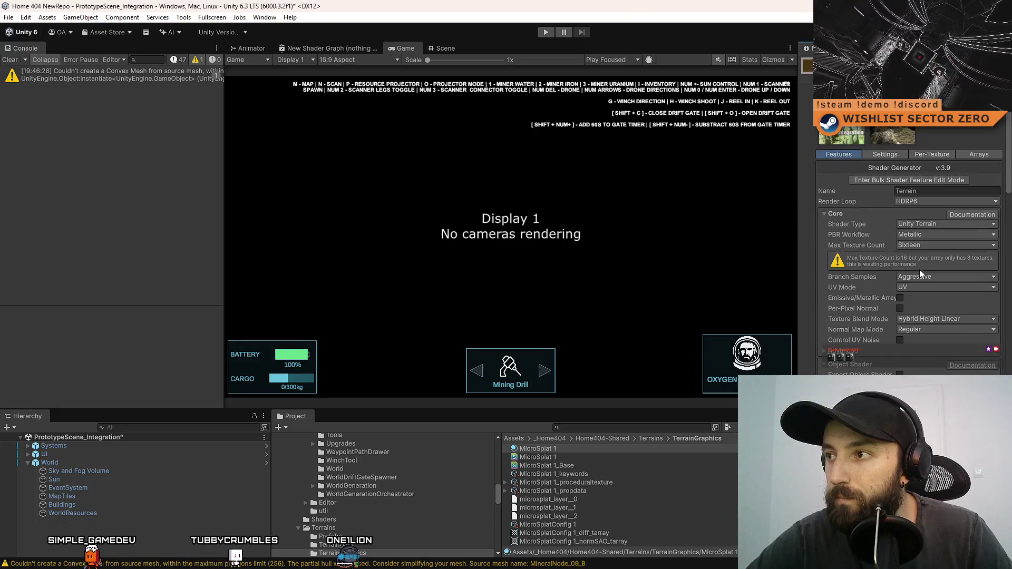
click(974, 156)
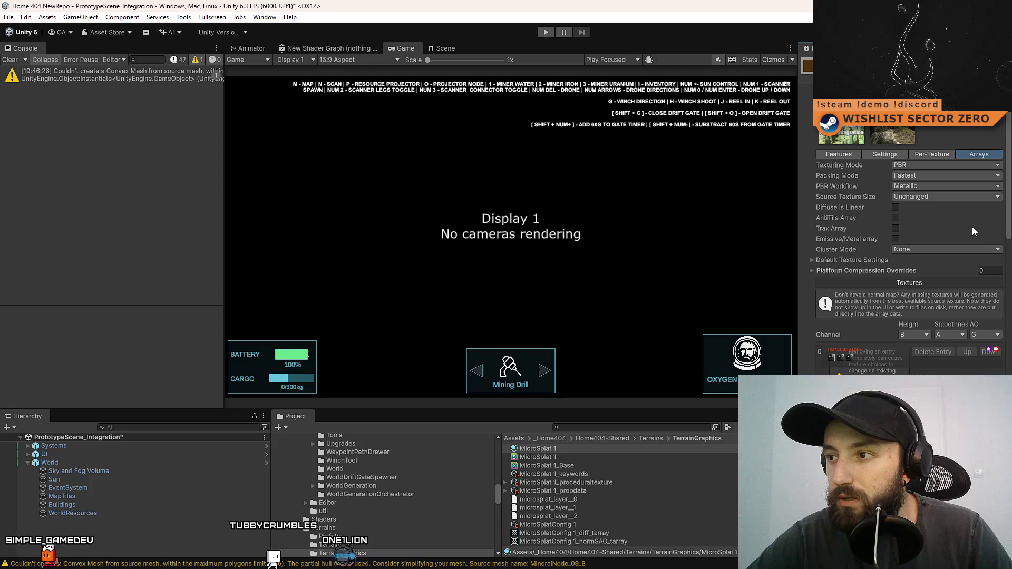
scroll(947, 237, down, 3)
scroll(957, 277, down, 10)
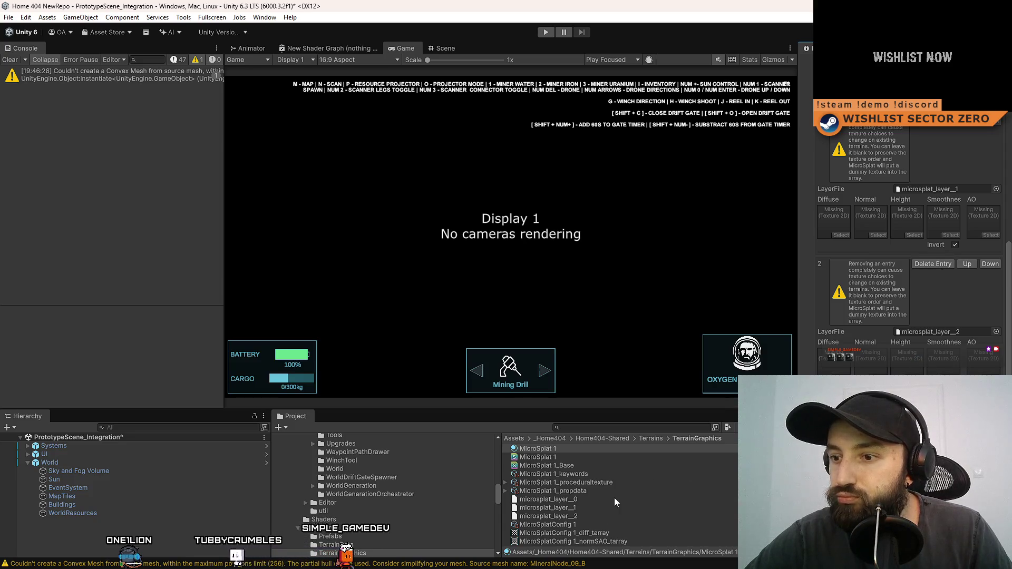
- Inspect MicroSplatConfig 1 and expand its Default Texture Settings
click(576, 524)
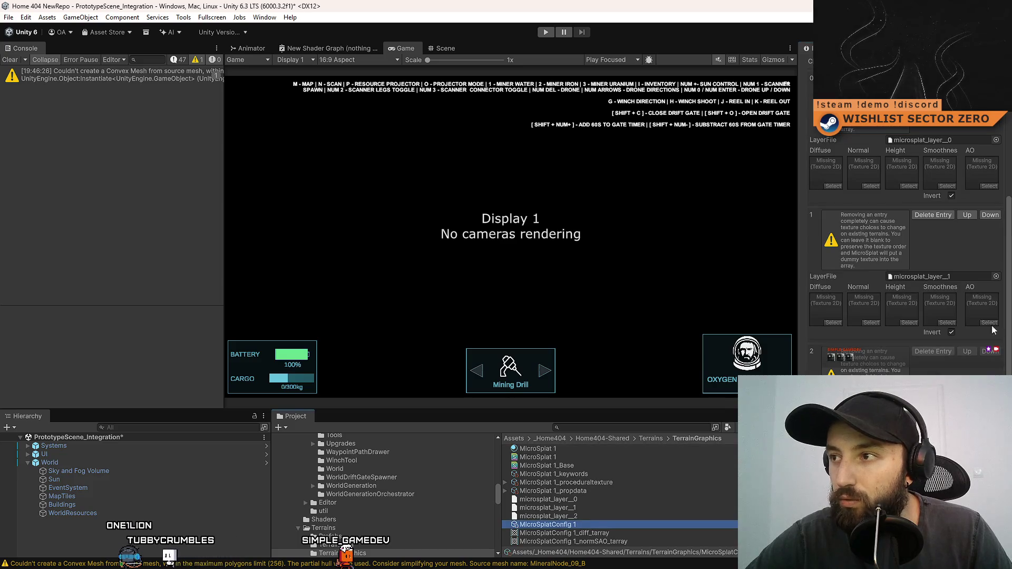
scroll(905, 237, up, 5)
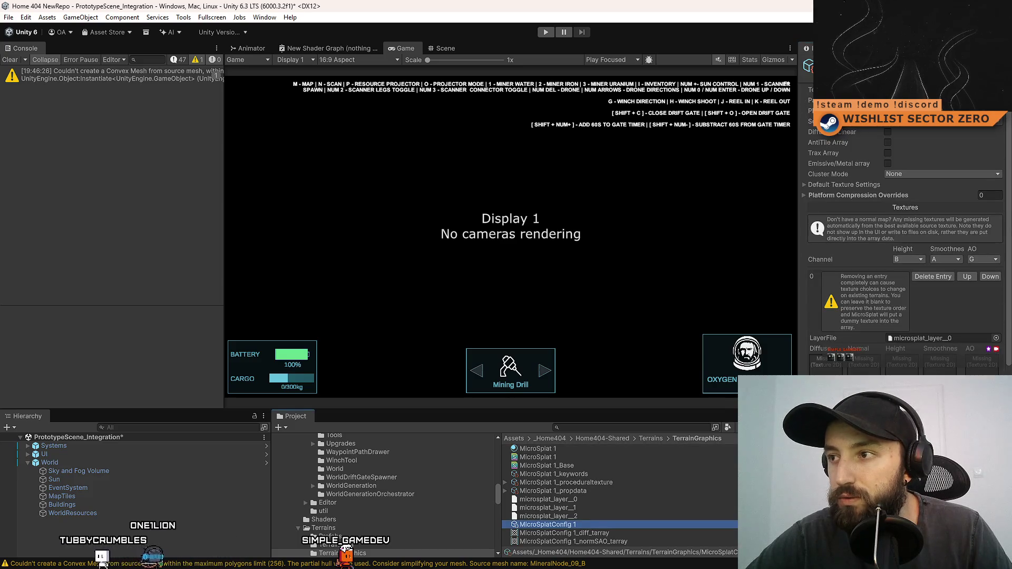
click(805, 185)
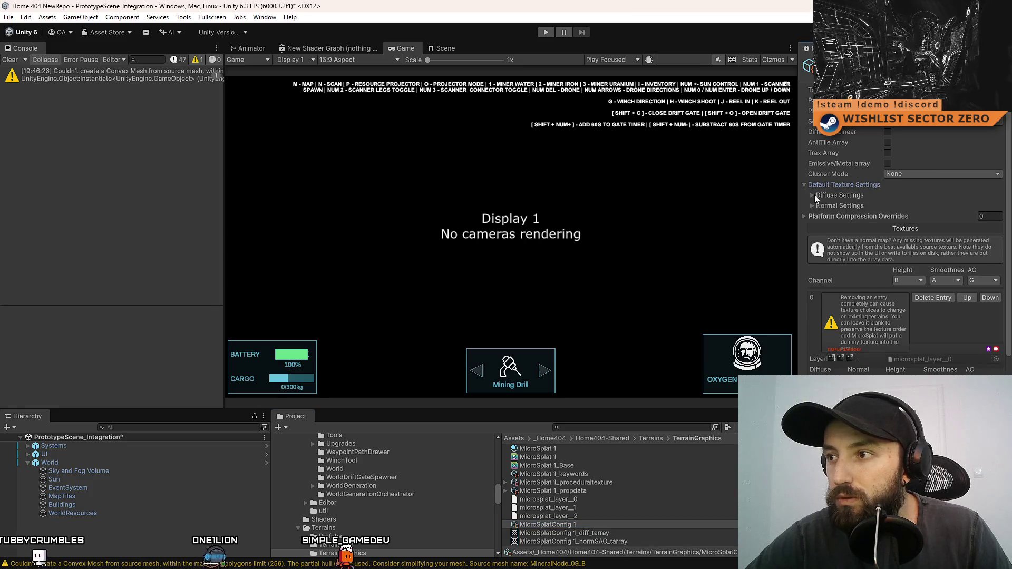
click(813, 195)
click(813, 195)
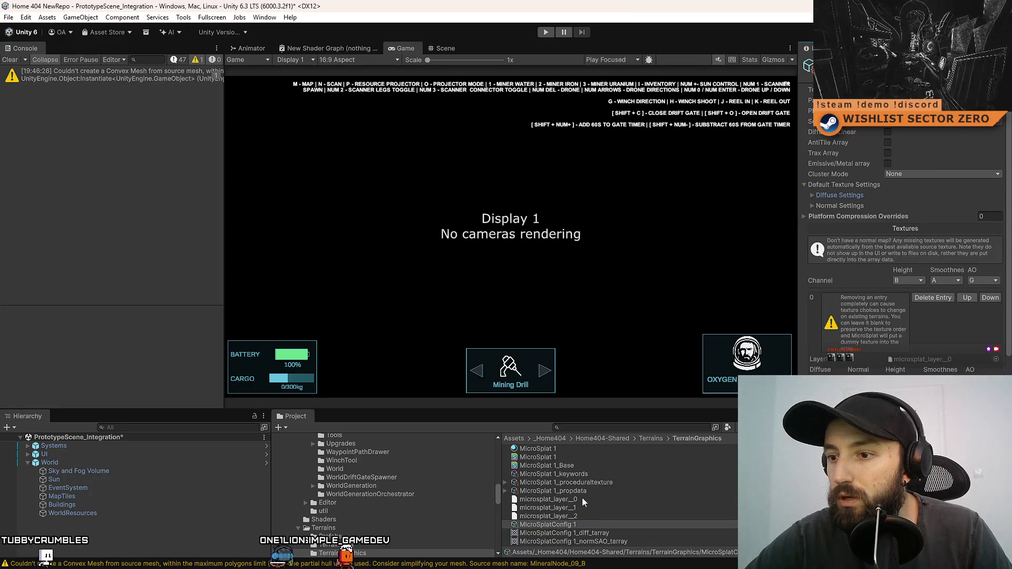
- Inspect terrain layers microsplat_layer_0, _1 and _2, then open the Terrains folder
click(595, 501)
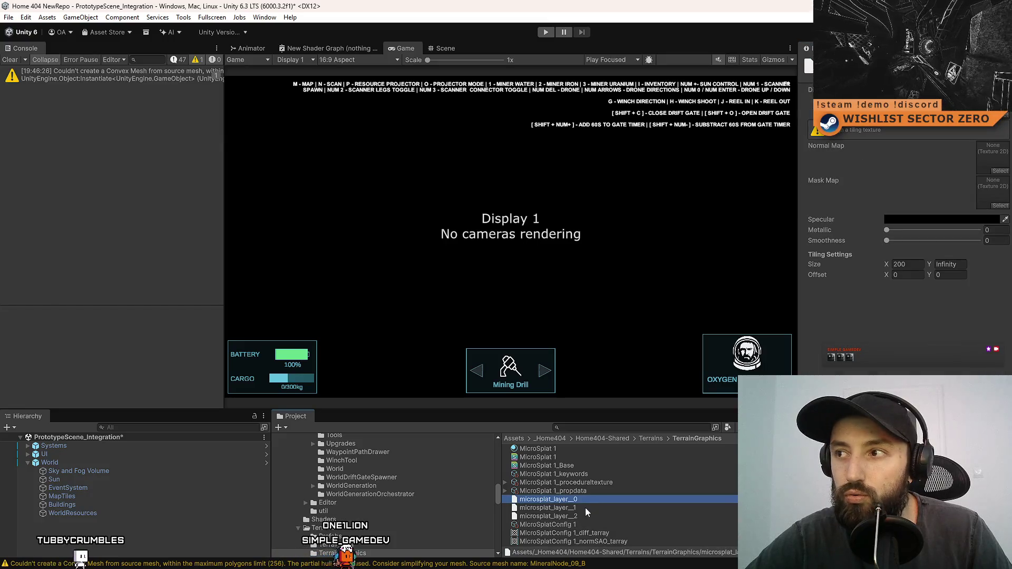
click(586, 508)
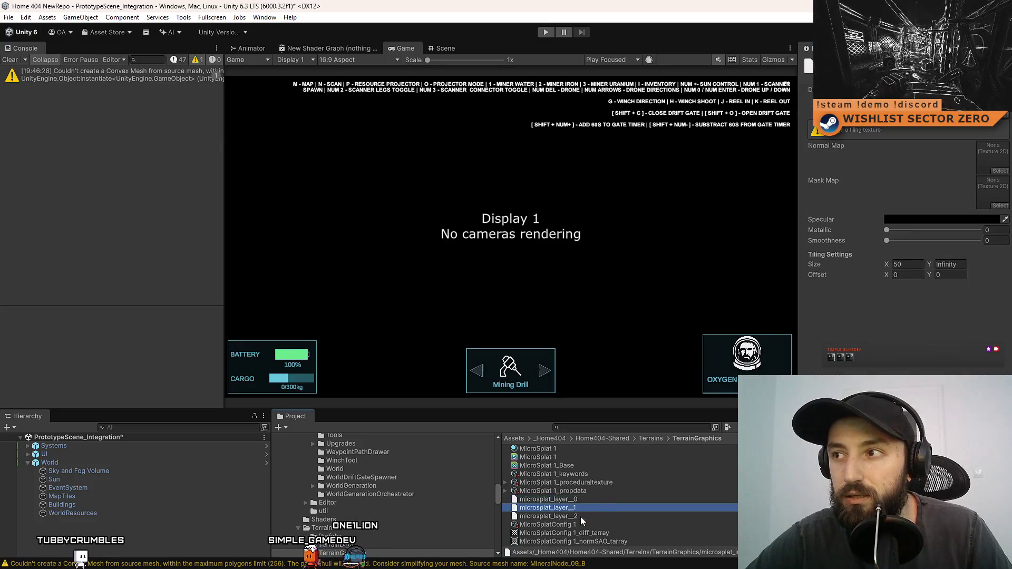
click(581, 517)
click(584, 508)
click(592, 501)
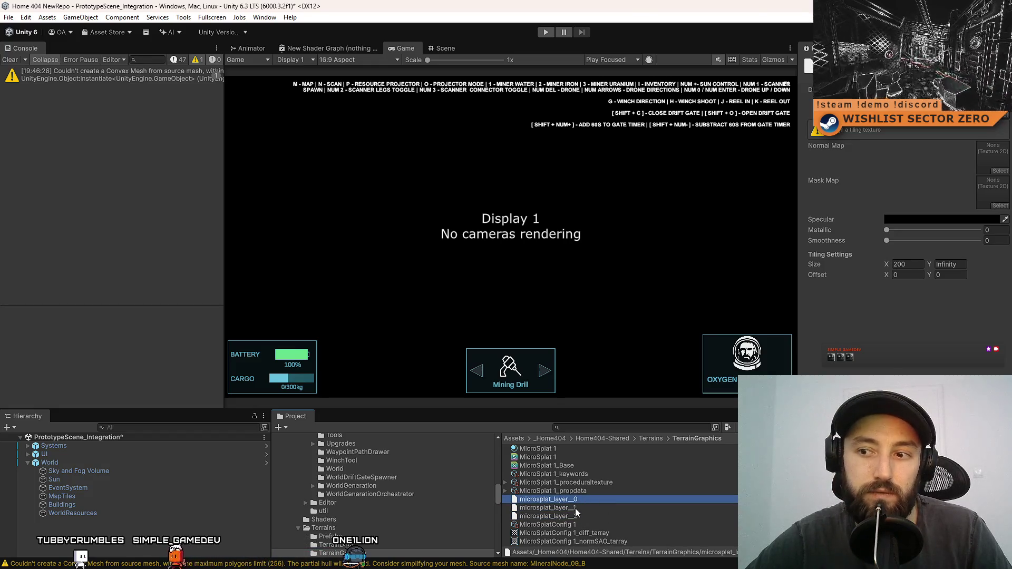
click(331, 529)
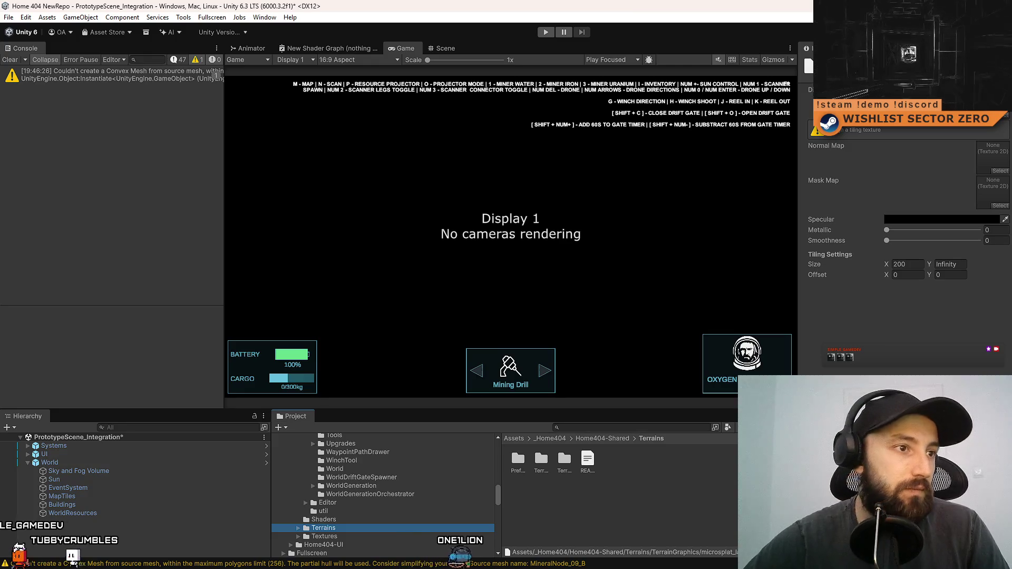
- In Sourcetree's Terrains repository, review the MicroSplatConfig 1 asset and tarray diffs
key(alt+Tab)
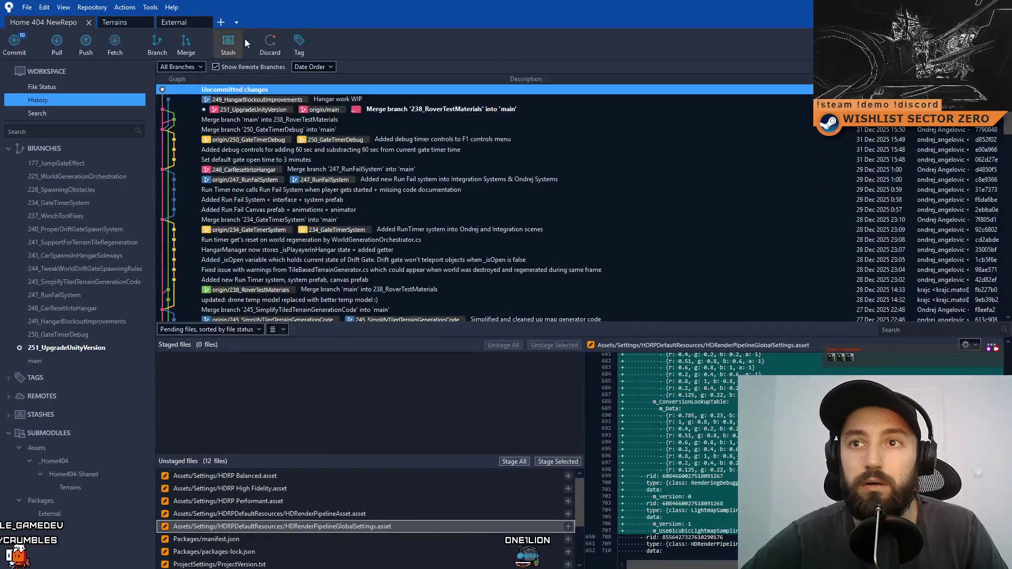
click(116, 24)
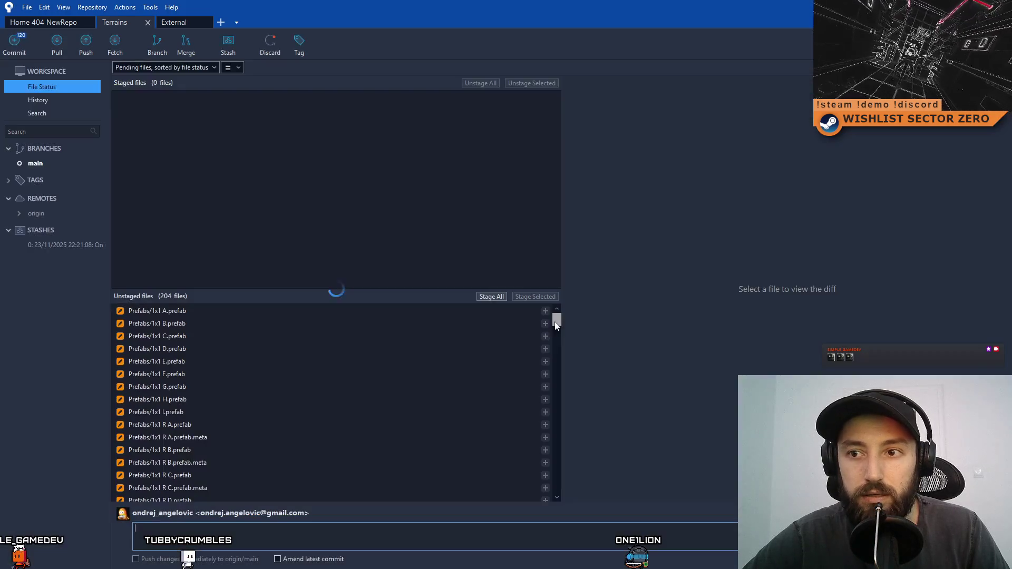
mouse_move(560, 328)
mouse_down()
mouse_move(553, 444)
mouse_move(553, 417)
mouse_up()
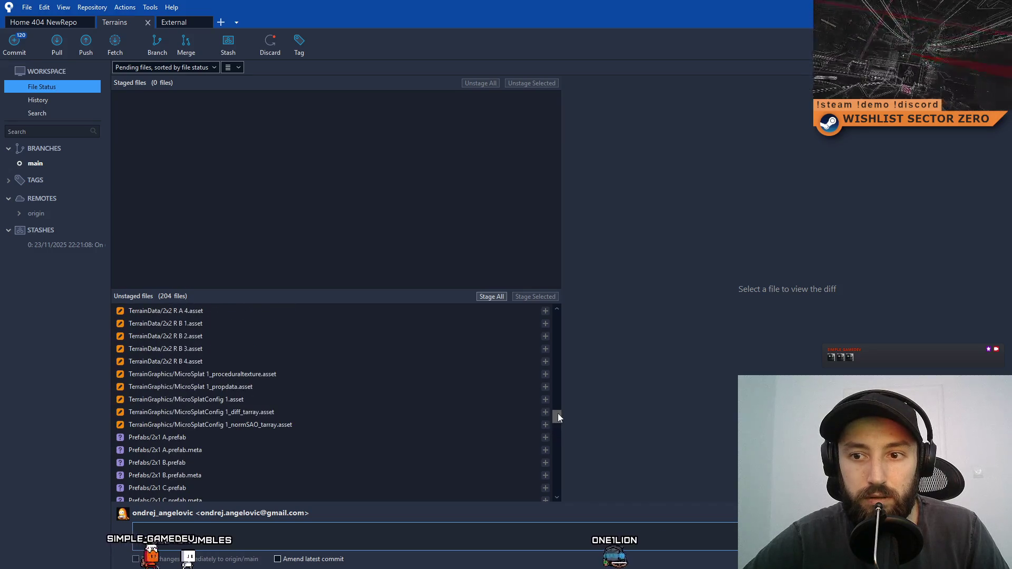
click(282, 399)
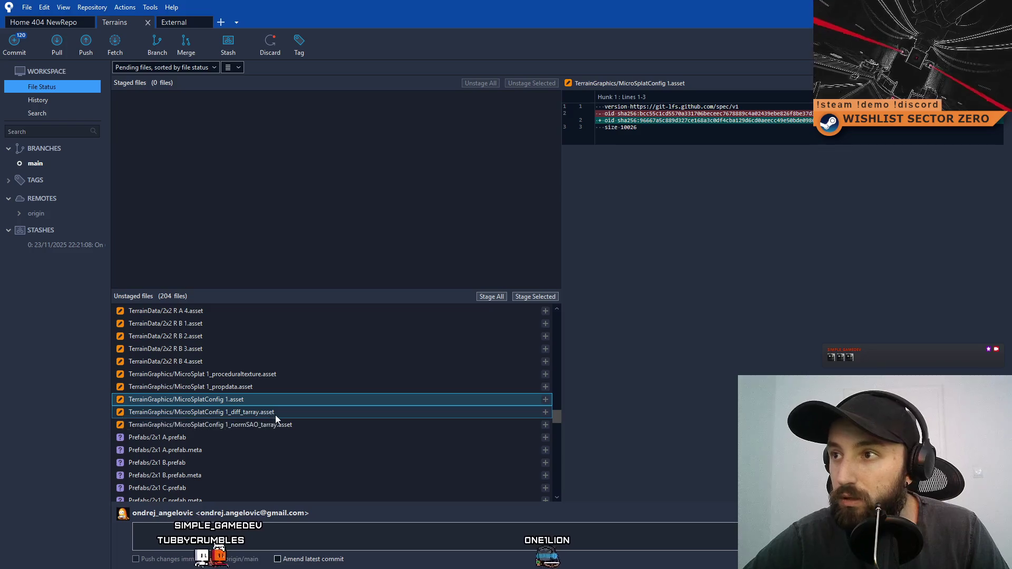
click(276, 414)
click(290, 426)
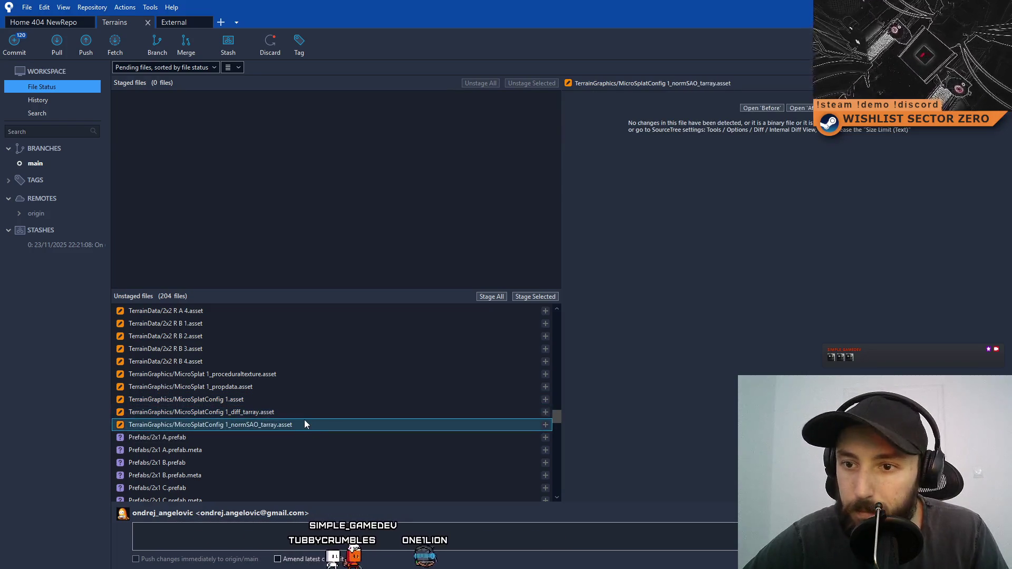
click(305, 415)
- Review the MicroSplat 1 proceduraltexture and propdata diffs and recheck the config diffs
click(319, 377)
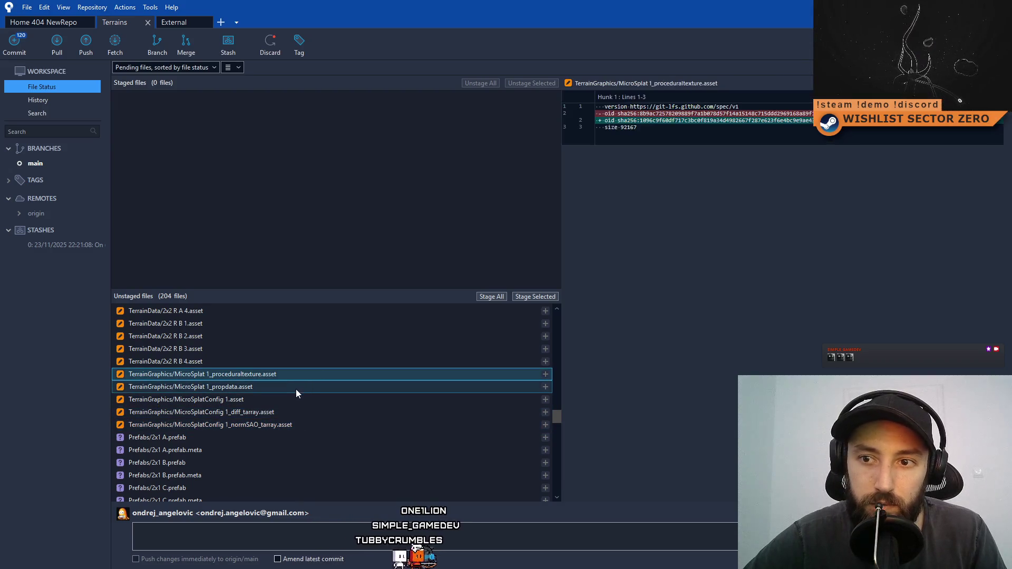
click(299, 389)
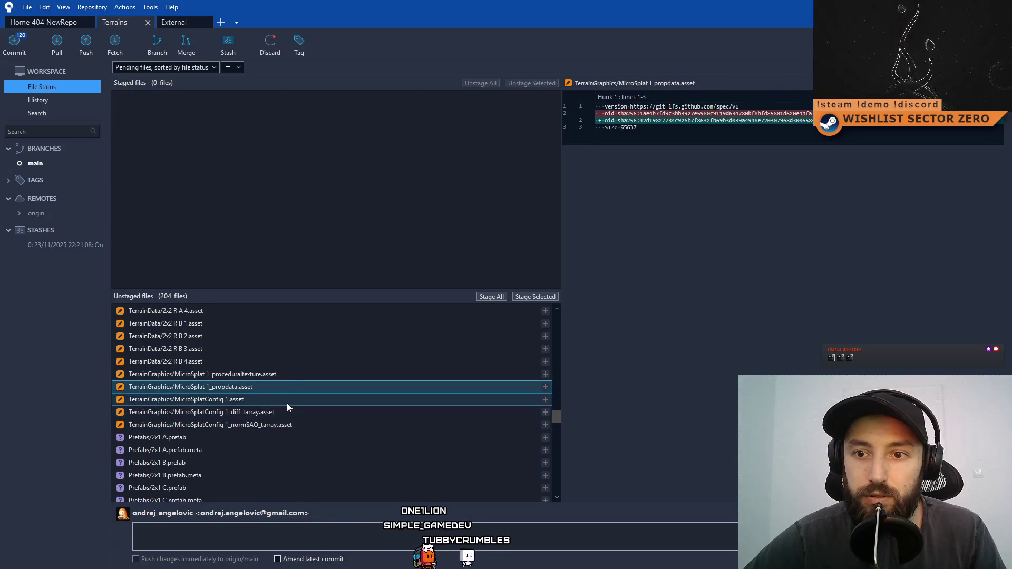
click(286, 402)
click(284, 412)
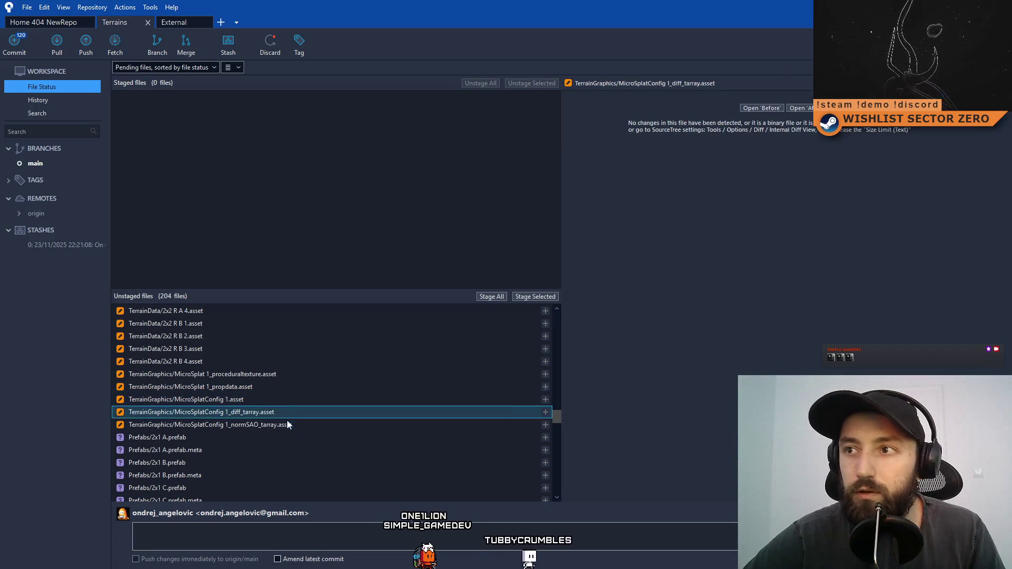
click(284, 424)
click(269, 374)
mouse_move(554, 415)
mouse_down()
mouse_move(560, 505)
mouse_move(546, 412)
mouse_up()
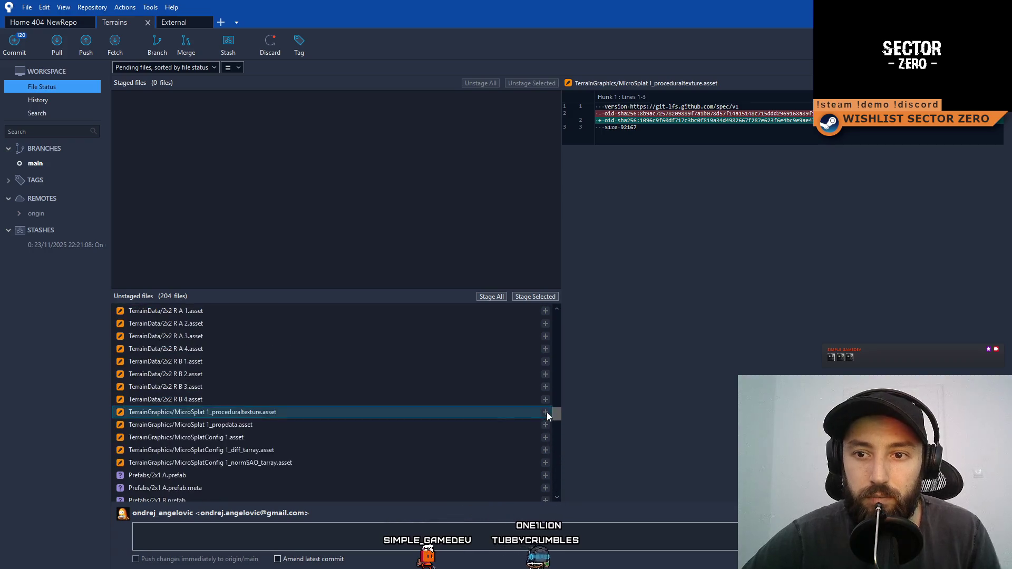
- Discard the changes to the five MicroSplat asset files
click(249, 463)
shift+click(261, 414)
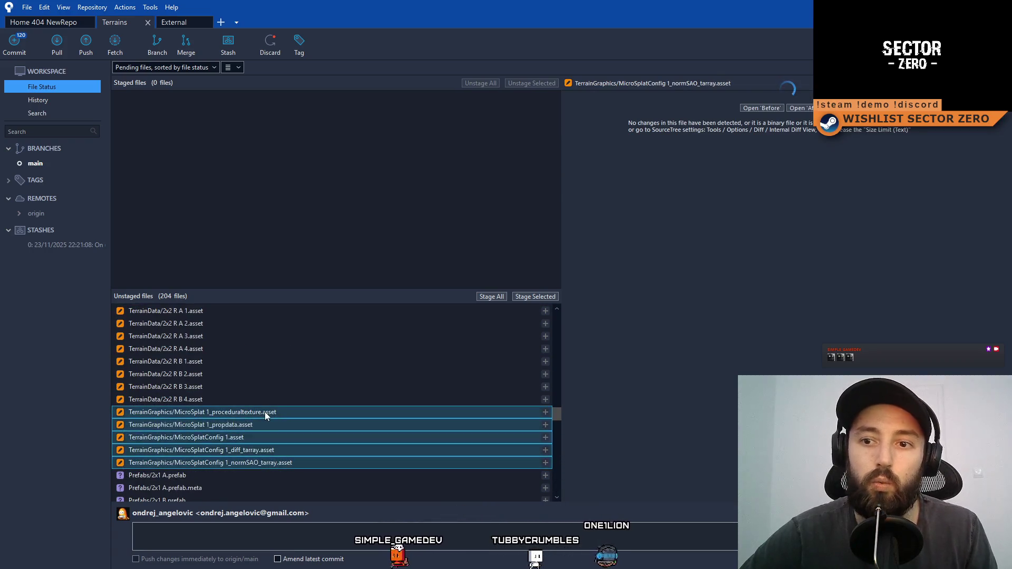
mouse_move(559, 413)
mouse_down()
mouse_move(557, 317)
mouse_move(575, 420)
mouse_up()
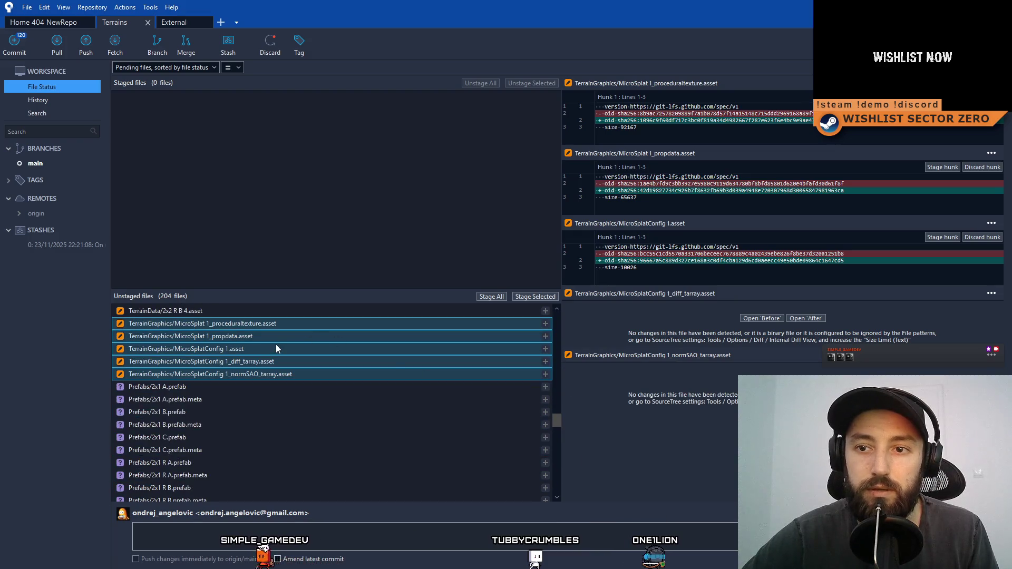
right_click(269, 348)
click(195, 442)
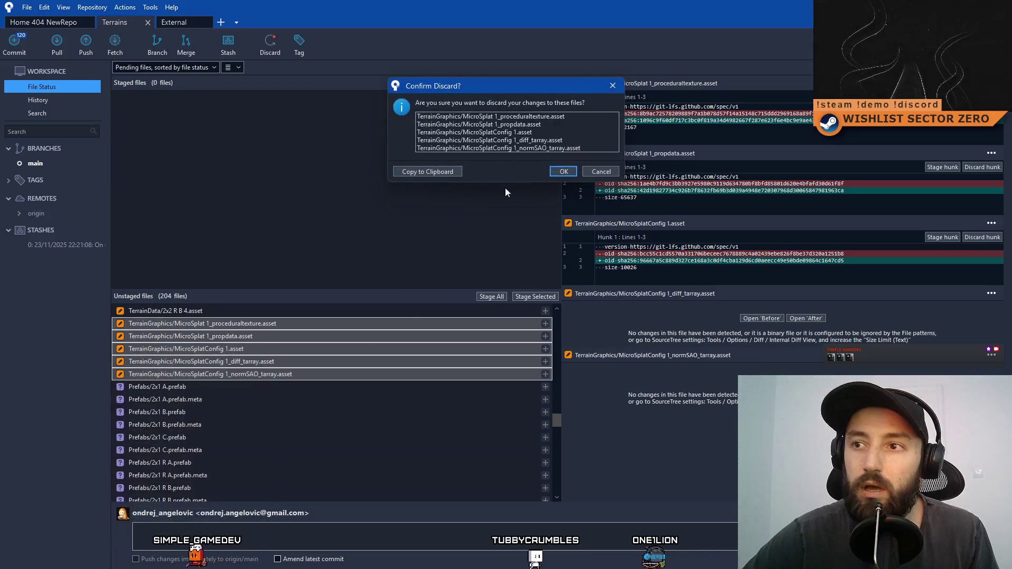
click(570, 172)
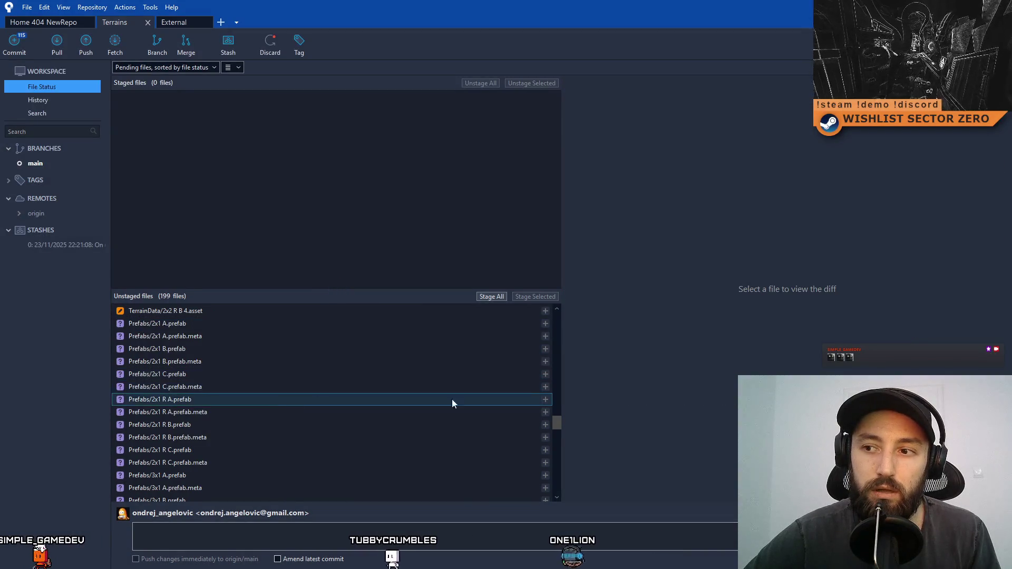
mouse_move(558, 420)
mouse_down()
mouse_move(552, 499)
mouse_move(532, 335)
mouse_move(548, 369)
mouse_move(540, 349)
mouse_move(531, 481)
mouse_move(519, 285)
mouse_up()
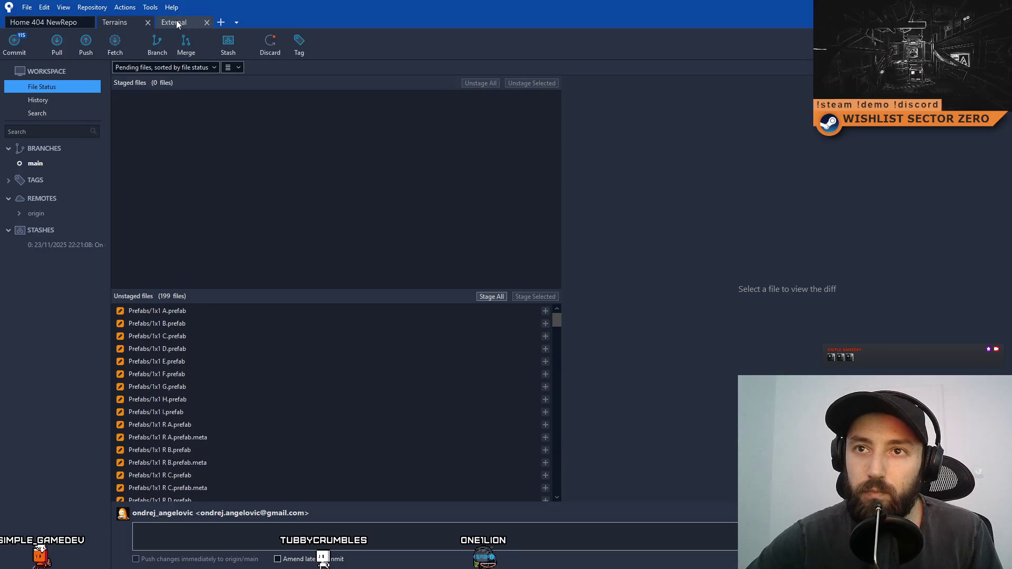
- In the External repository, review the MicroSplatConfig, diff_tarray and normSAO_tarray asset diffs
click(178, 22)
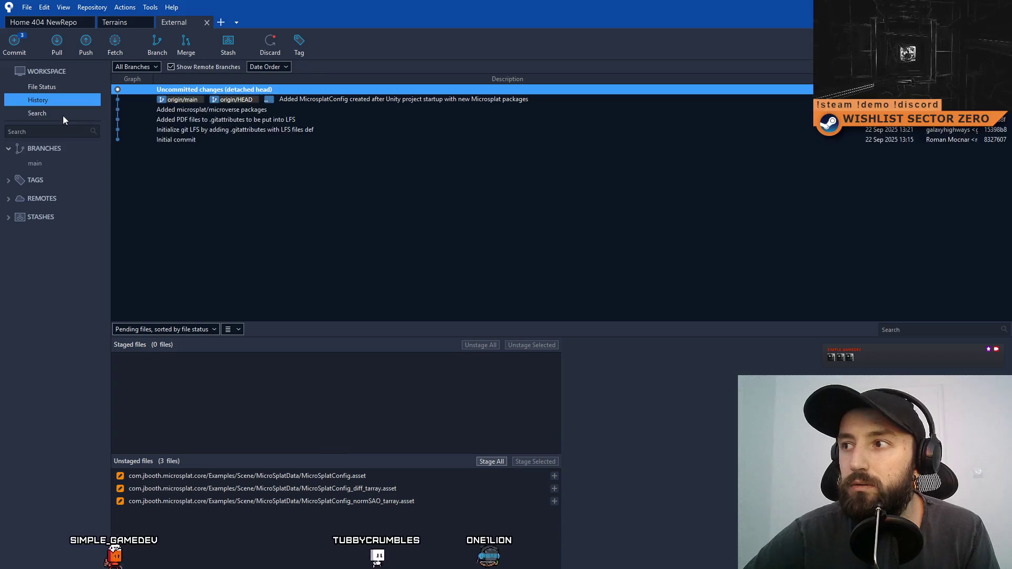
click(67, 87)
click(394, 316)
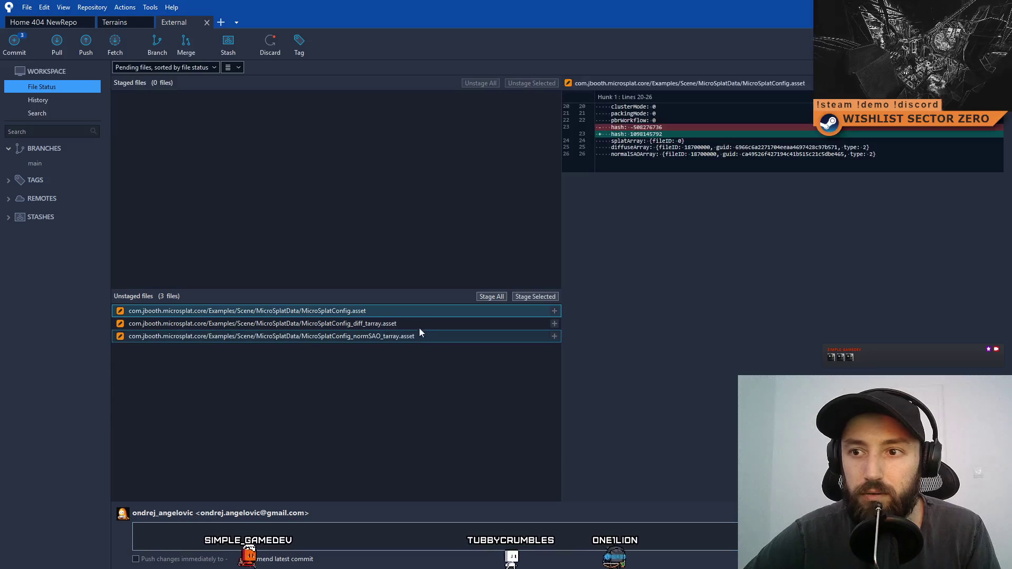
click(418, 328)
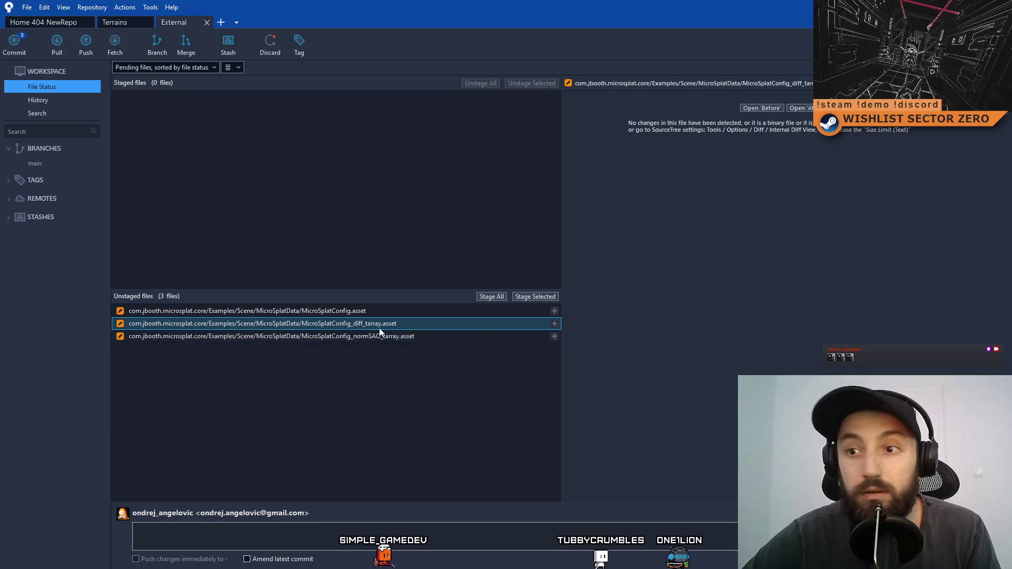
click(433, 338)
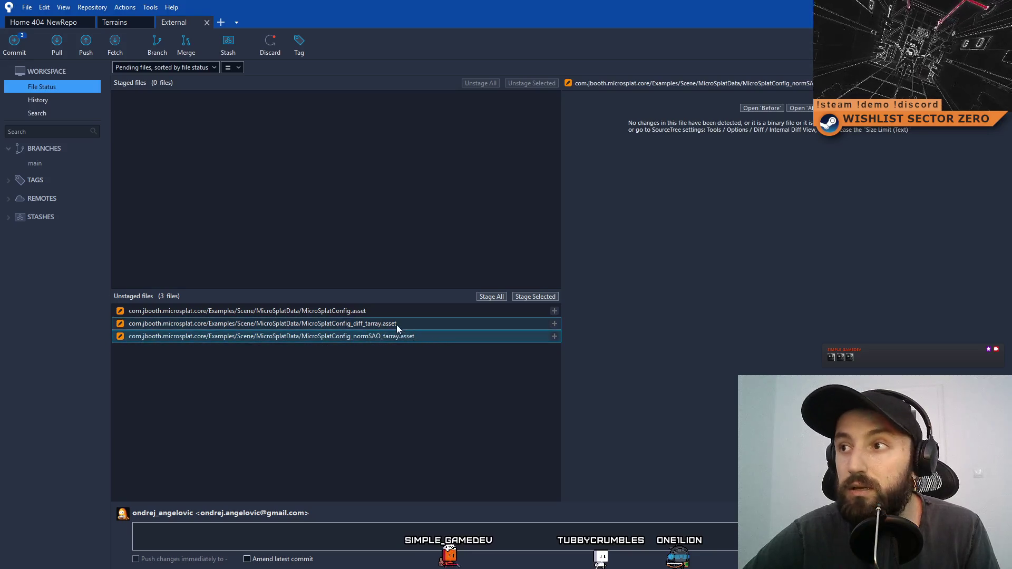
click(397, 310)
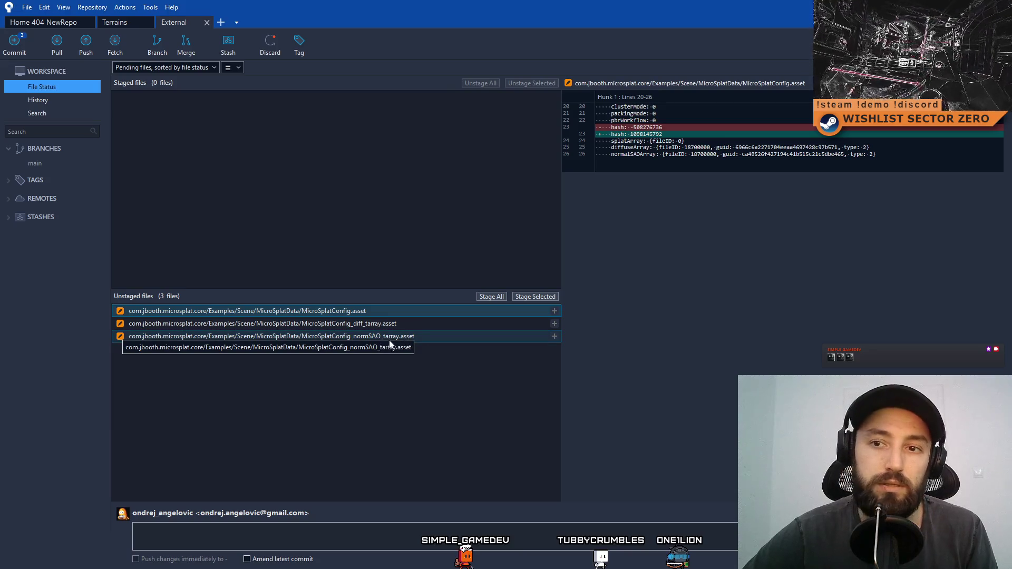
- Discard the three MicroSplatConfig file changes and return to the Home 404 NewRepo repository
click(406, 340)
shift+click(365, 311)
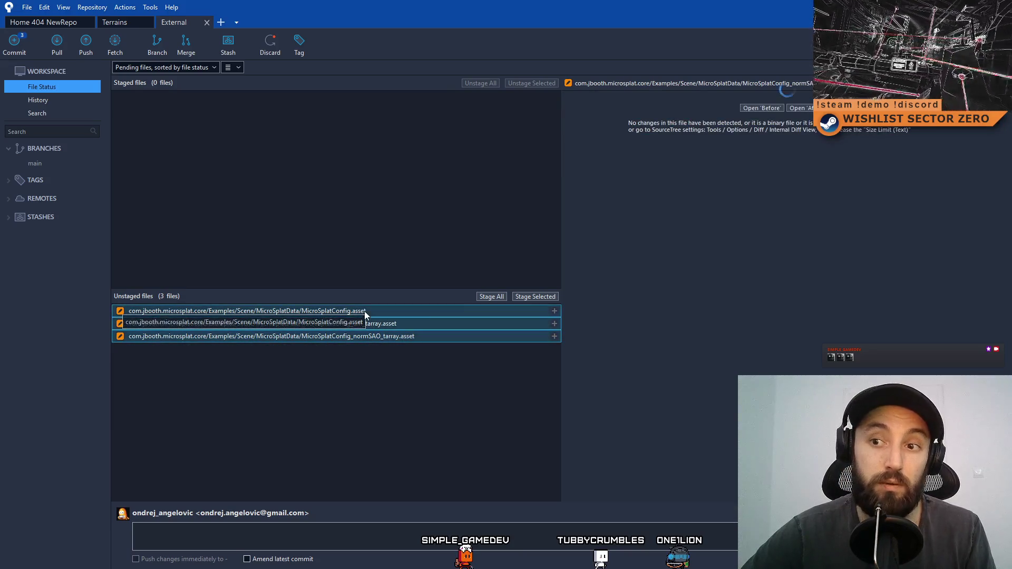
right_click(396, 316)
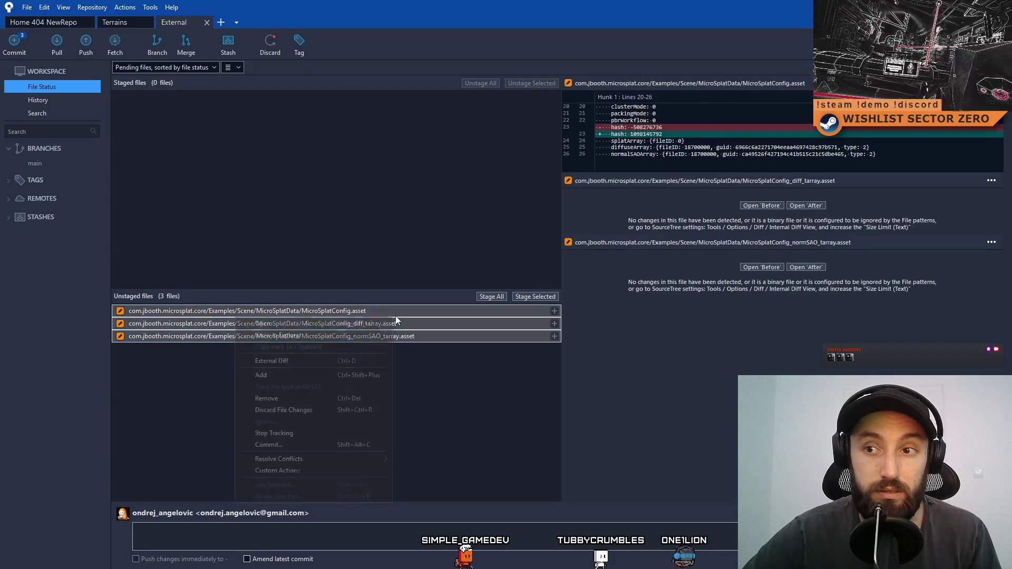
click(331, 413)
click(572, 179)
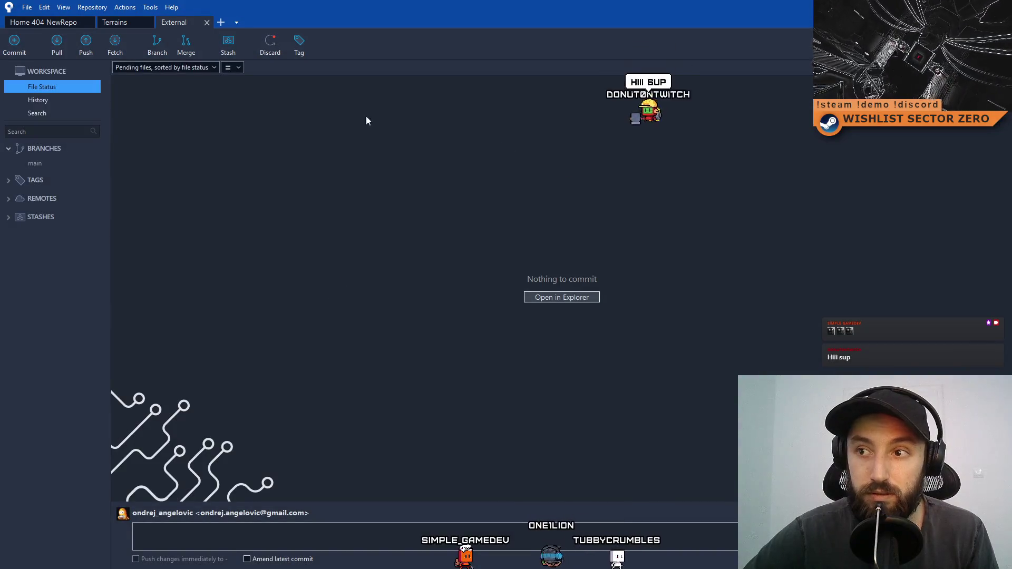
click(36, 22)
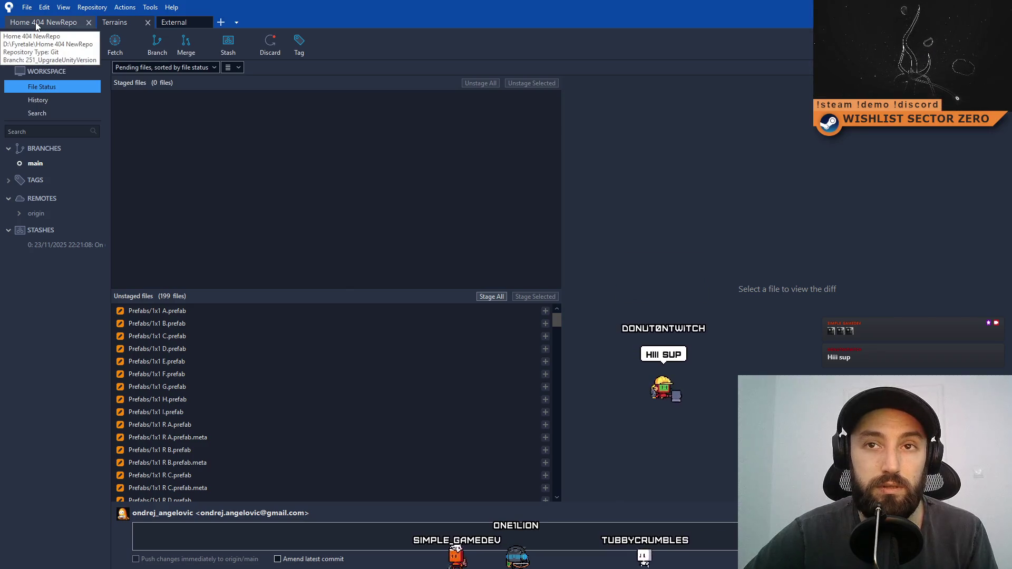
drag(413, 9, 254, 94)
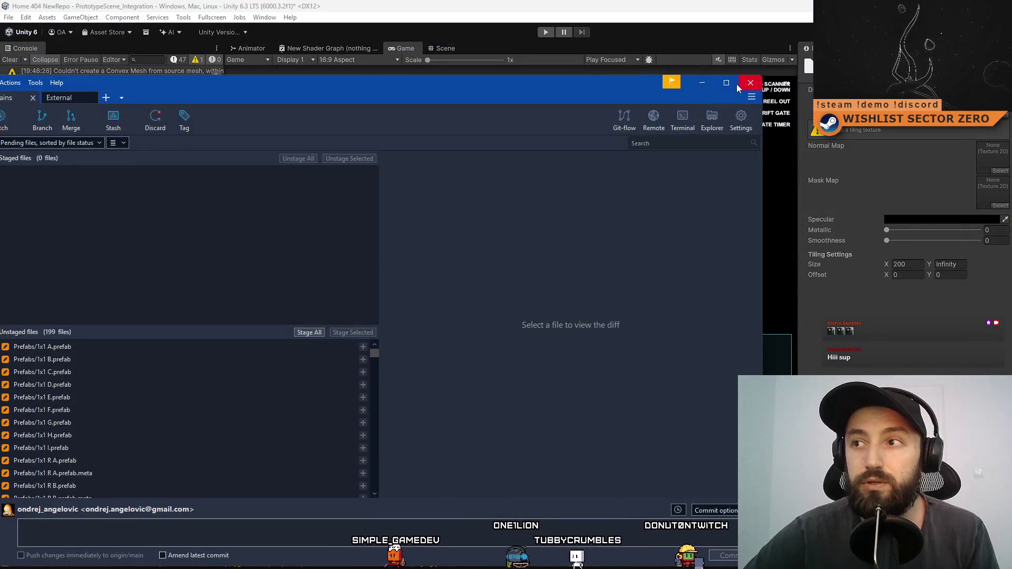
- Clear the Console, deselect the terrain layer asset, and start play mode to test the upgrade
click(703, 82)
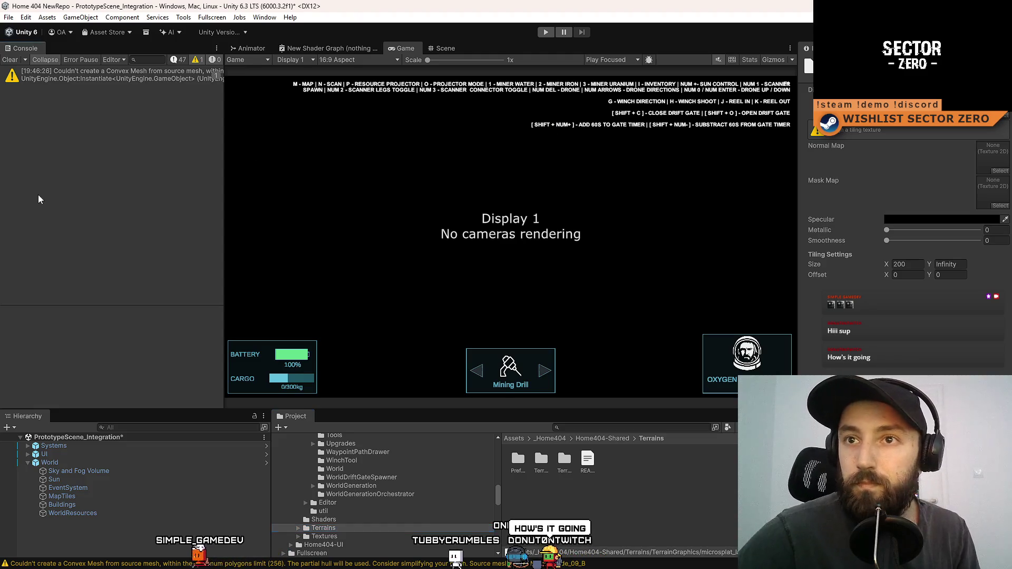
click(10, 59)
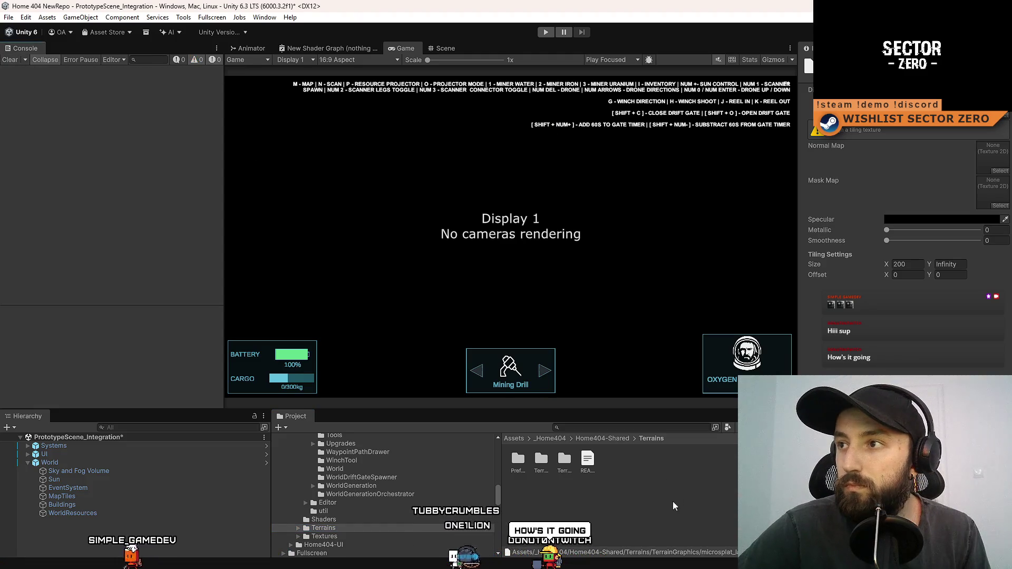
click(641, 499)
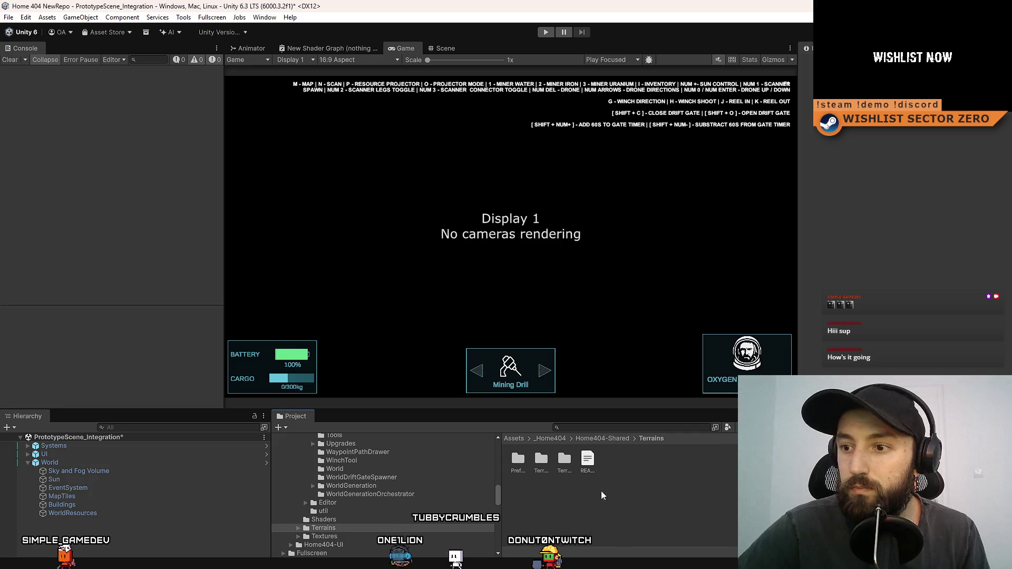
click(547, 32)
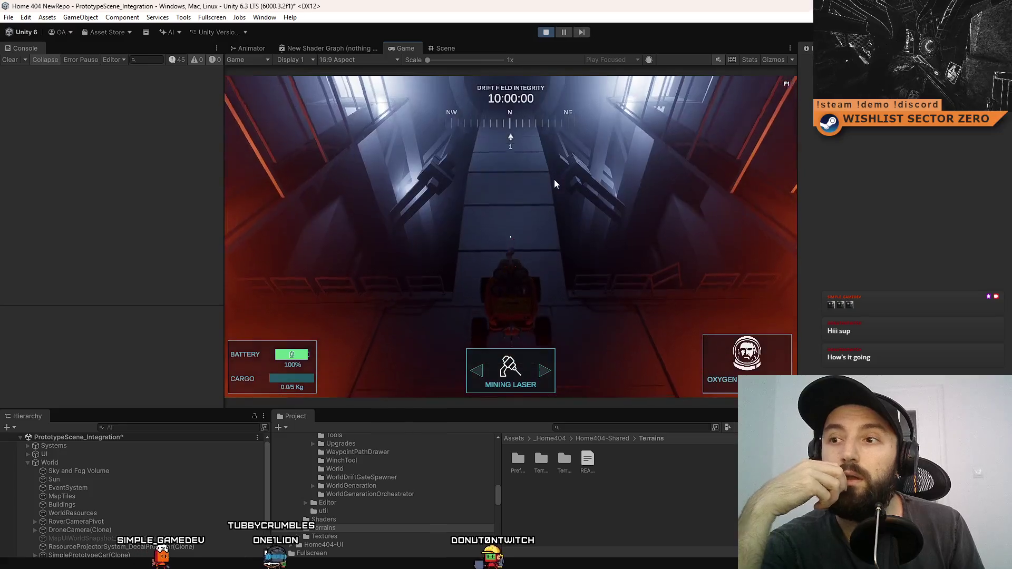
- Drive the rover down the corridor, steering right and then left toward the glowing gate
click(554, 180)
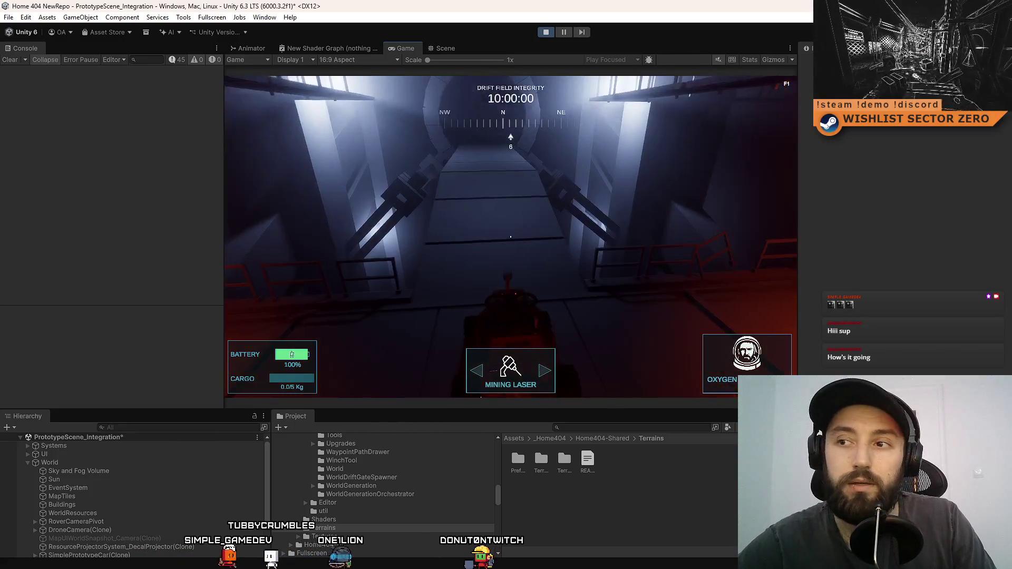
key(w)
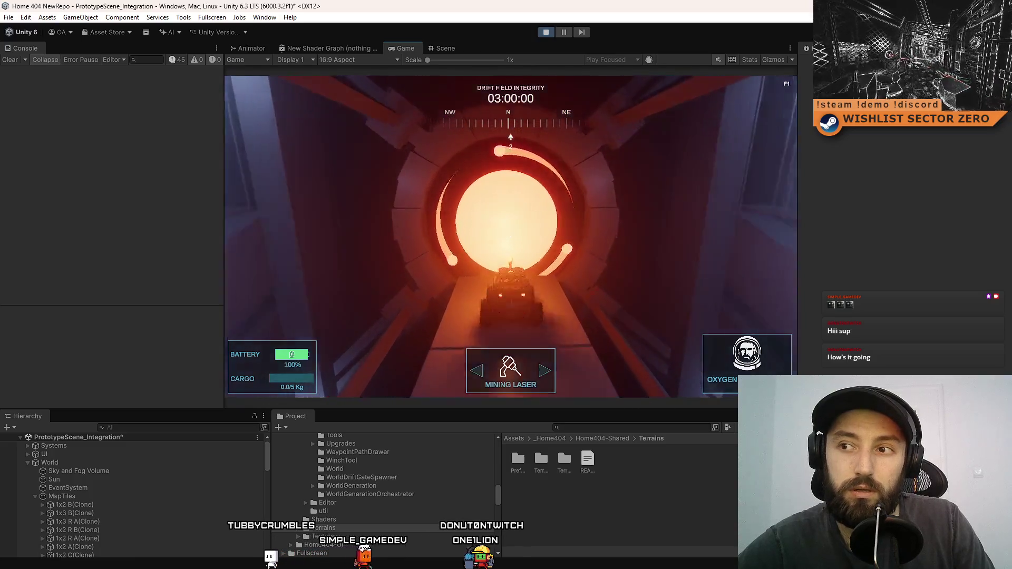
key(d)
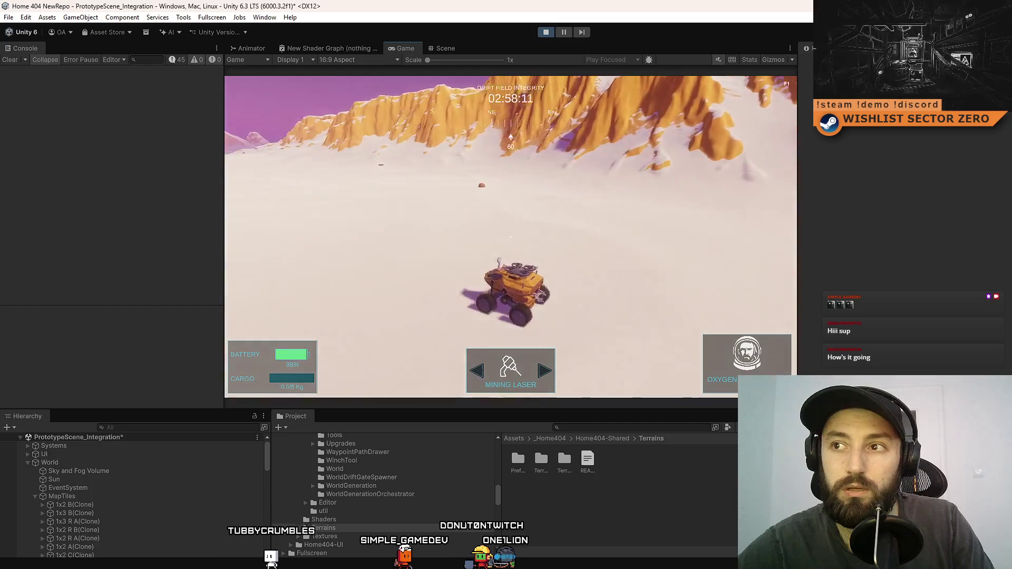
key(d)
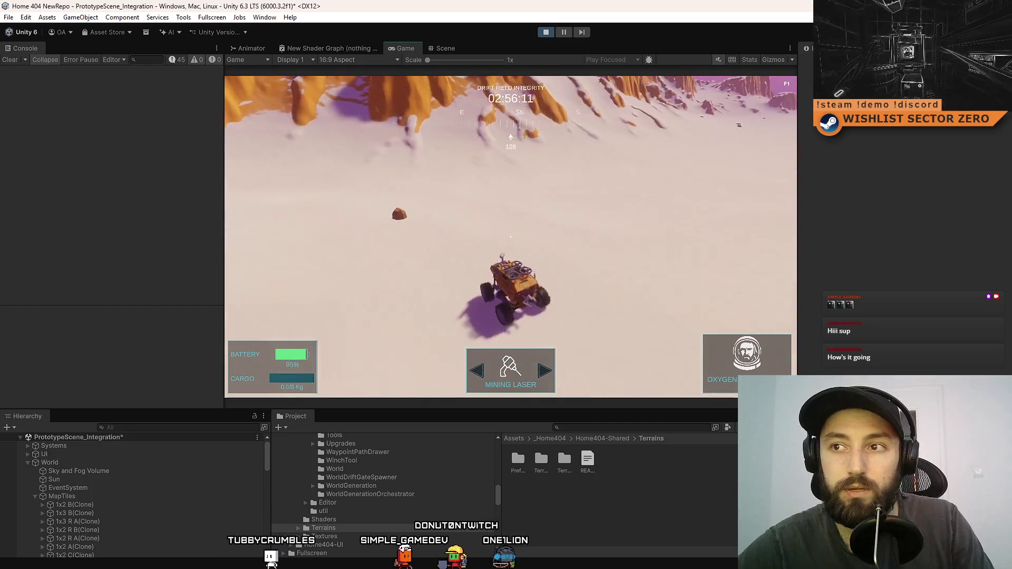
key(d)
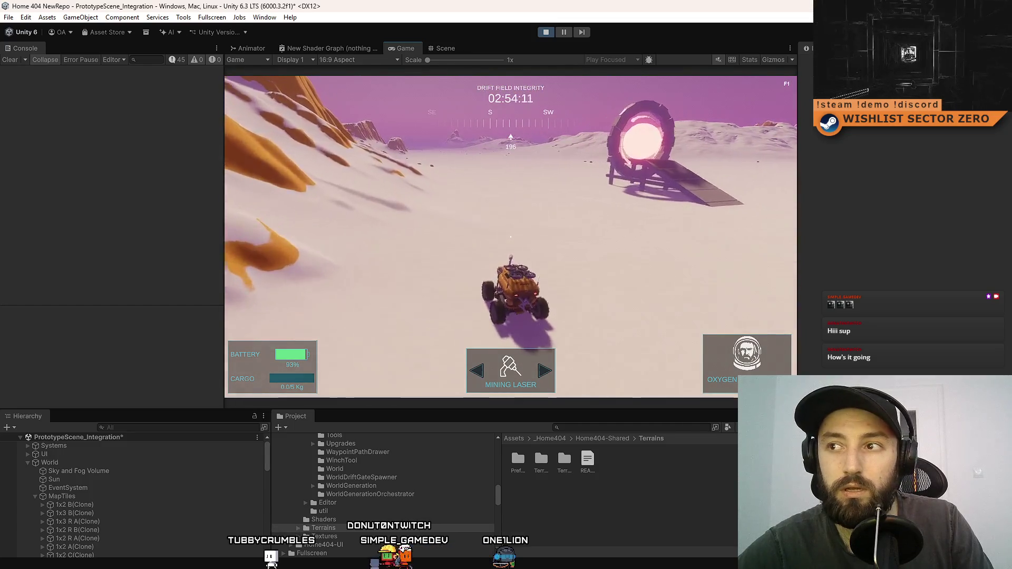
key(a)
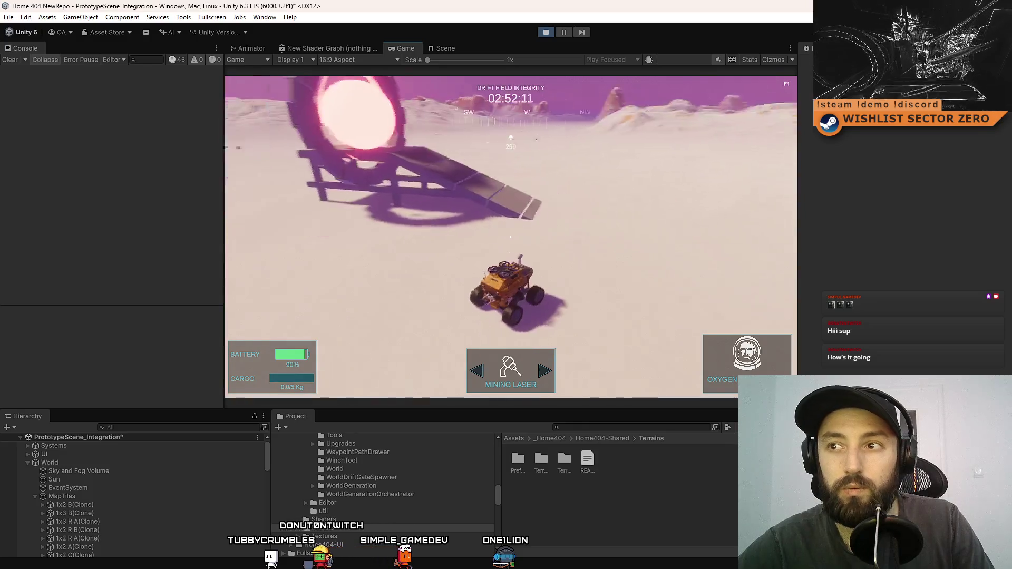
key(a)
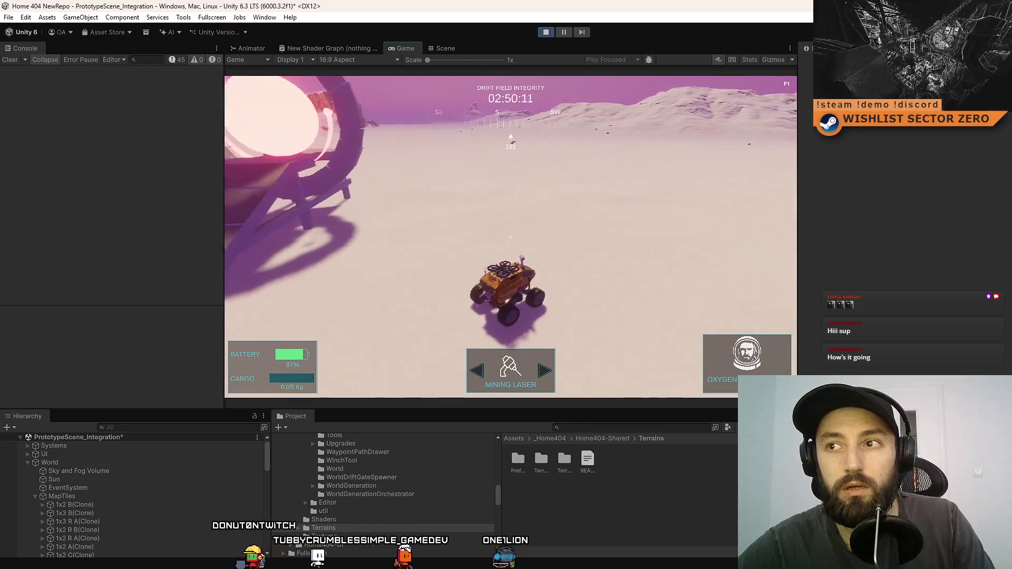
key(a)
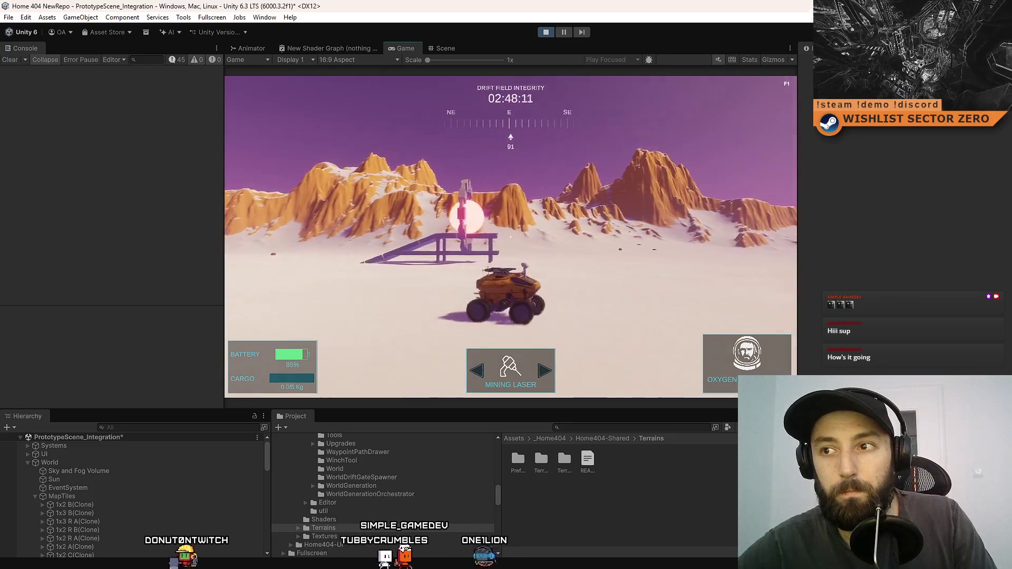
key(a)
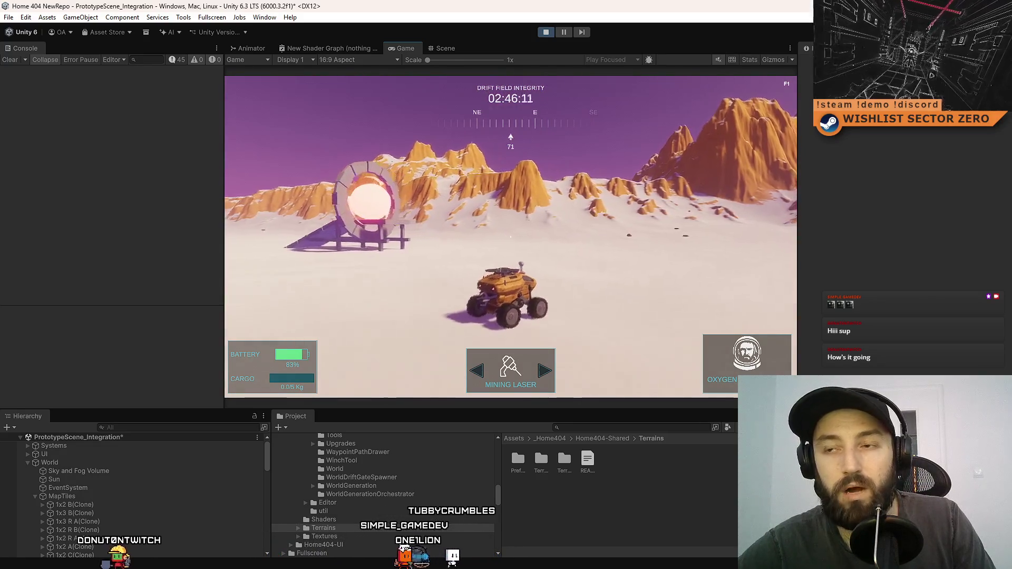
- Drive past the gate and over the dune, then stop play mode and move Sourcetree over the editor
key(d)
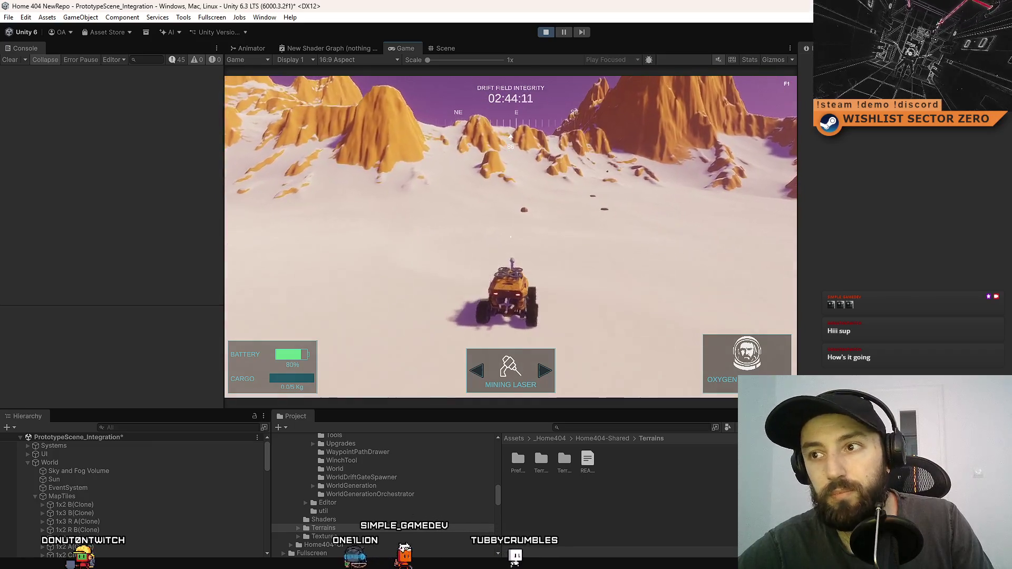
key(d)
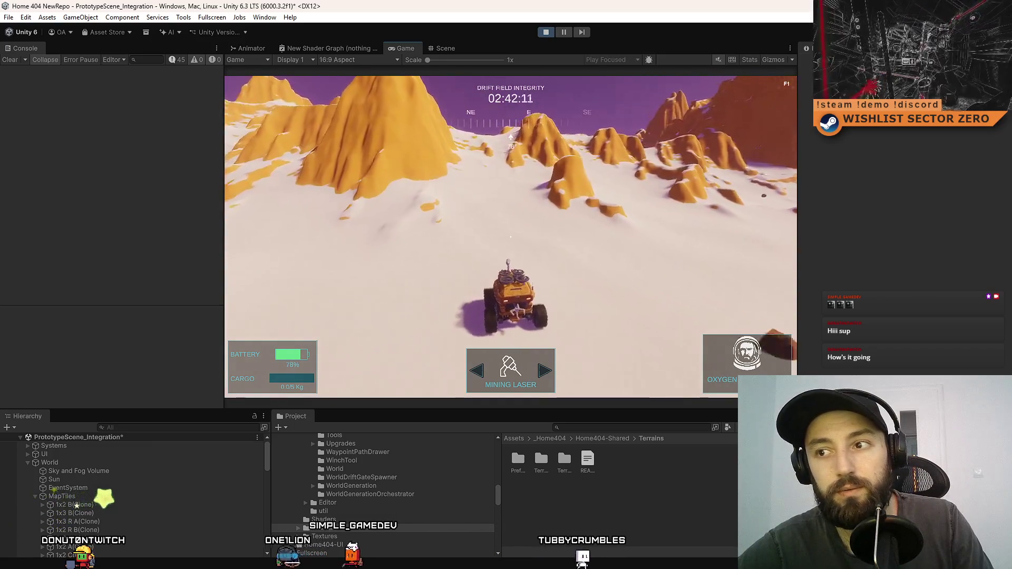
key(a)
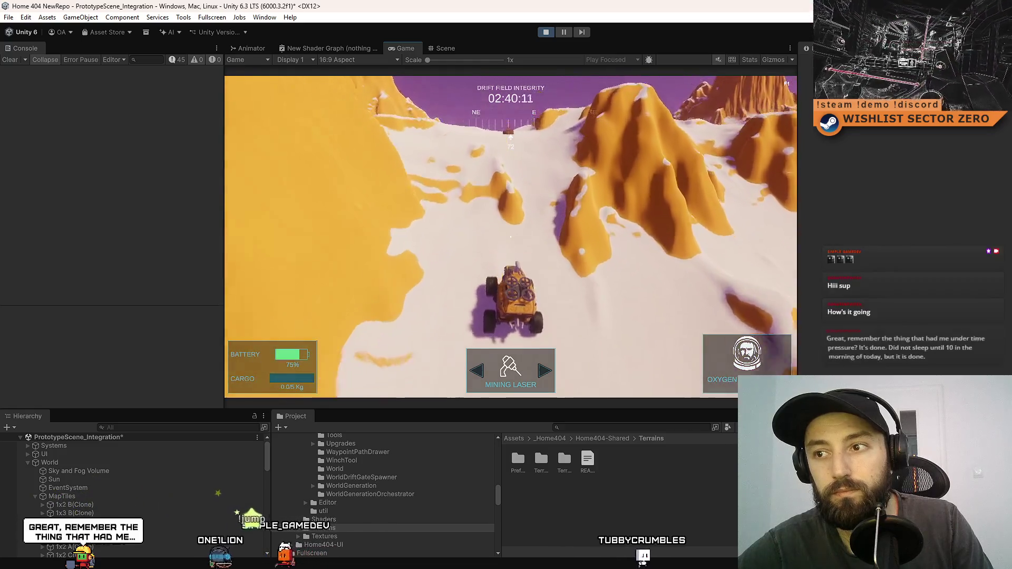
key(d)
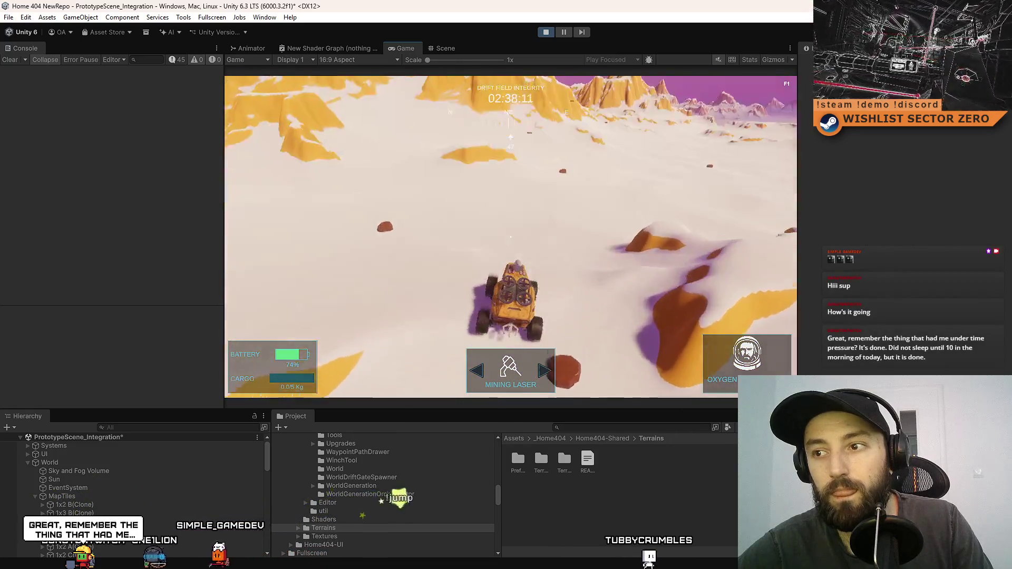
key(d)
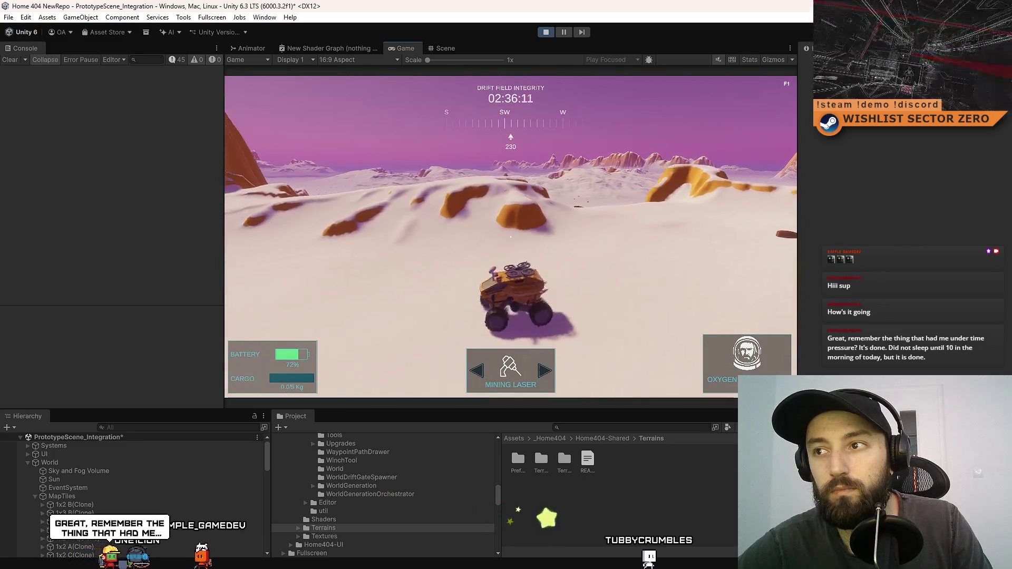
key(d)
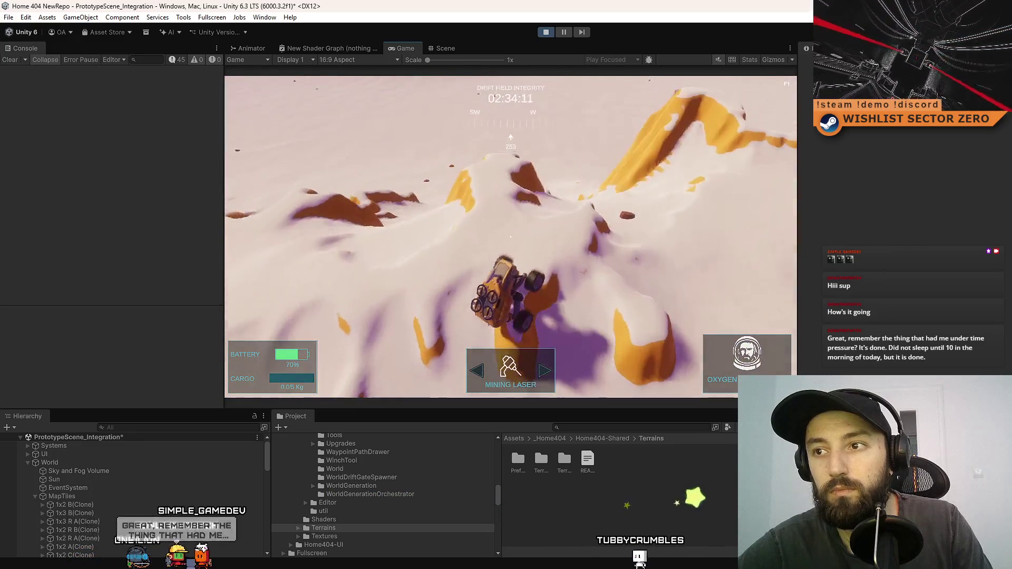
key(d)
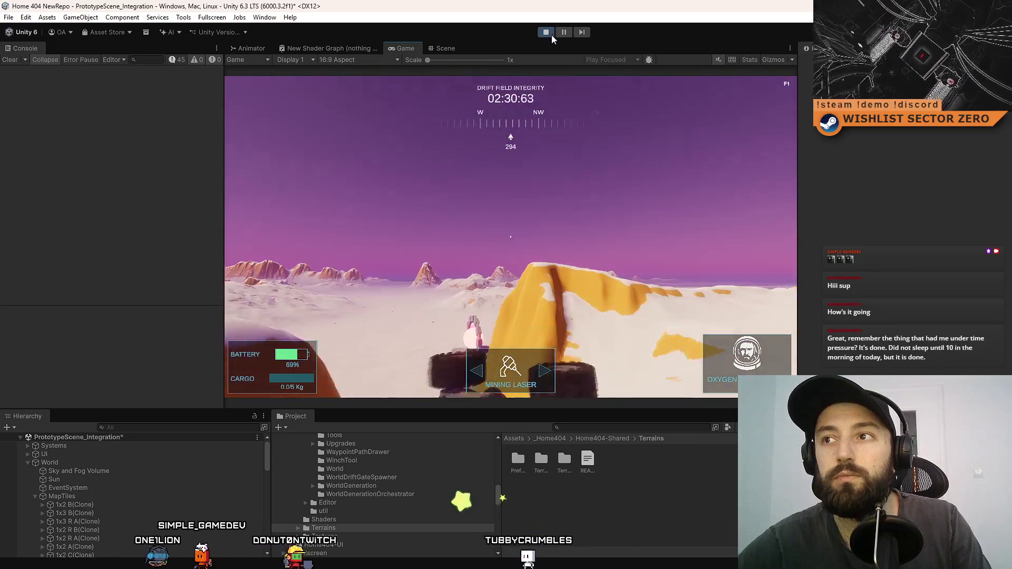
click(549, 33)
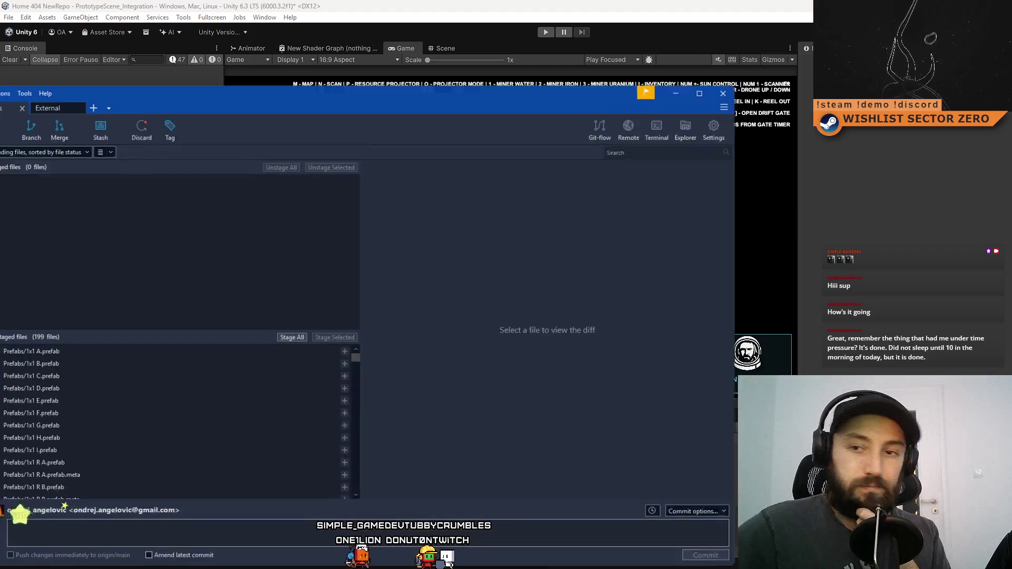
mouse_move(226, 100)
mouse_down()
mouse_move(359, 90)
mouse_move(567, 129)
mouse_up()
- Review the diffs of the External repository's first two changed config files
click(381, 140)
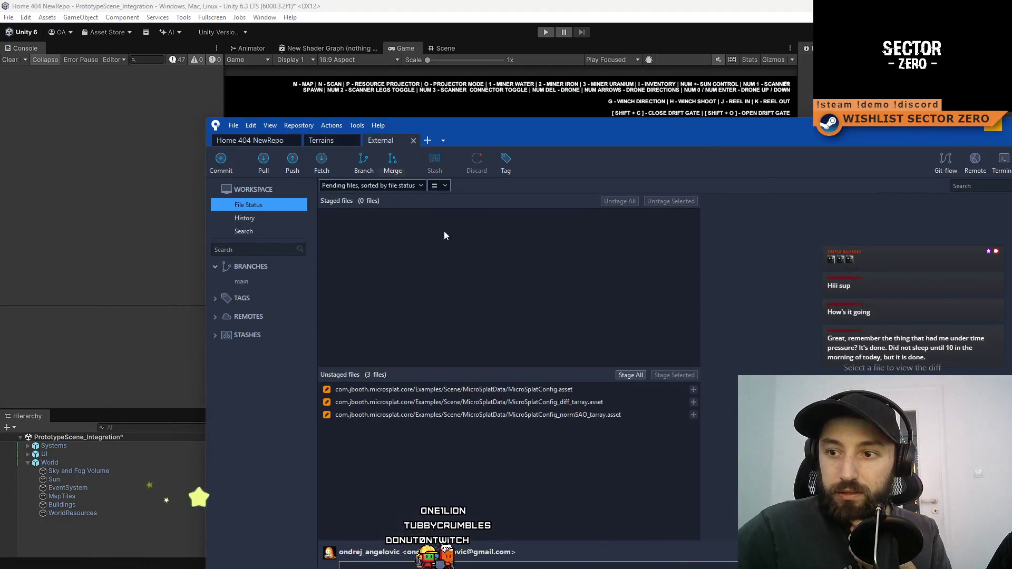
click(582, 395)
click(575, 403)
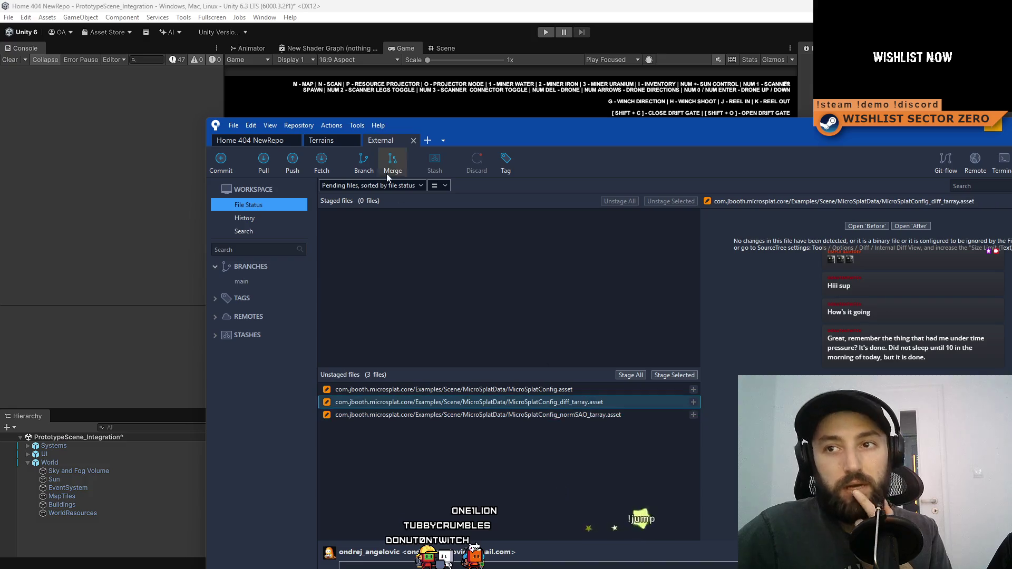
- Check the Terrains repository's pending changes, then open the Home 404 NewRepo history
click(274, 142)
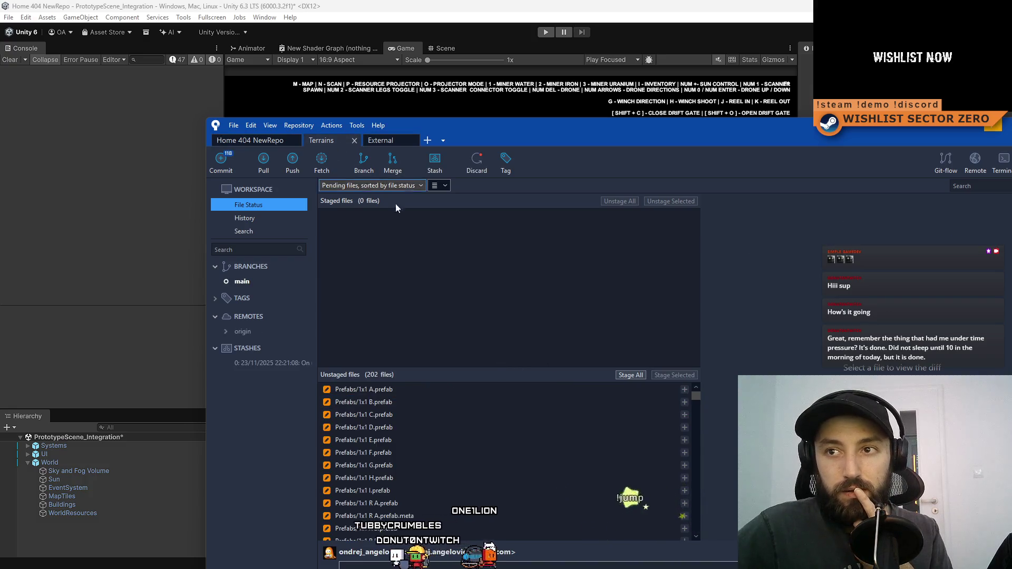
mouse_move(695, 397)
mouse_down()
mouse_move(703, 446)
mouse_move(693, 542)
mouse_move(692, 473)
mouse_up()
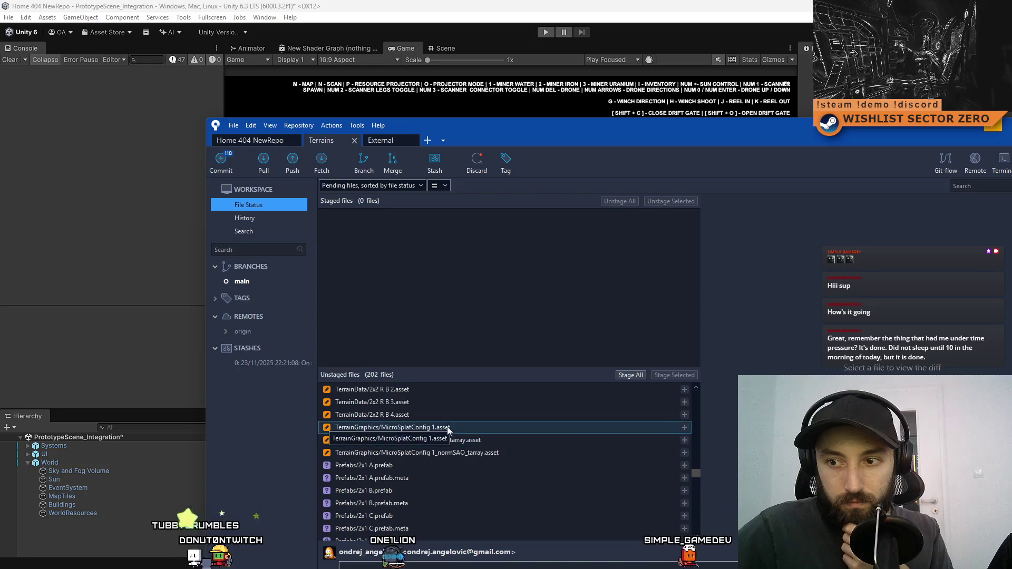
click(253, 140)
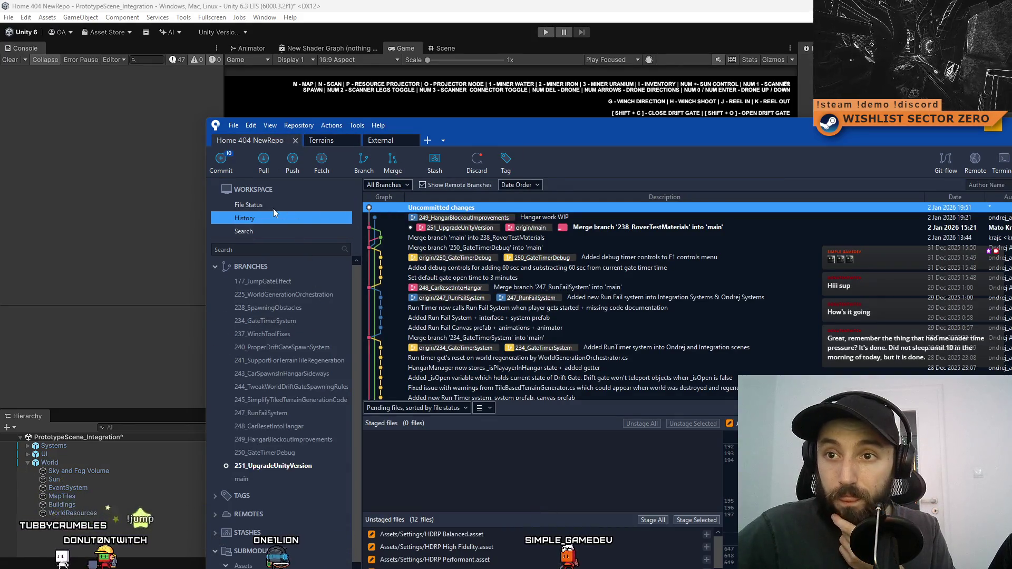
- Show File Status and view the ProjectVersion.txt and packages-lock.json diffs
click(273, 208)
drag(454, 131, 316, 65)
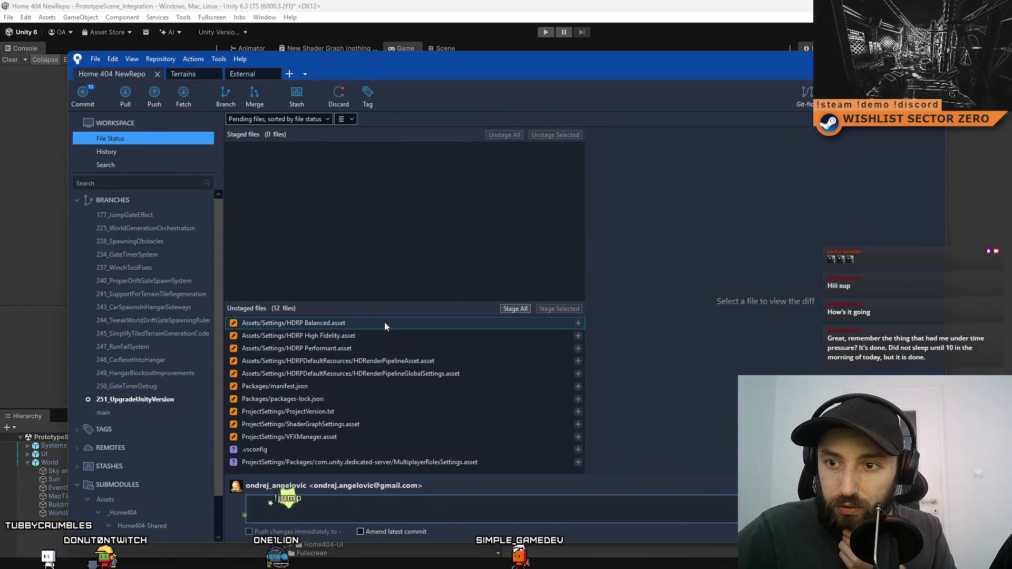
click(413, 413)
click(410, 404)
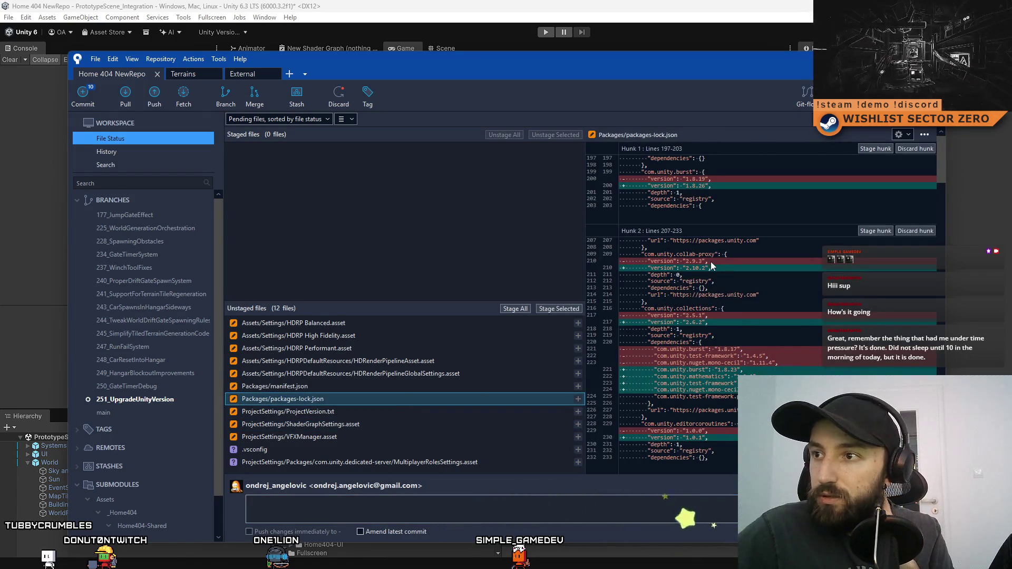
- Scroll through the packages-lock.json package version changes, then return to Unity
scroll(757, 340, down, 8)
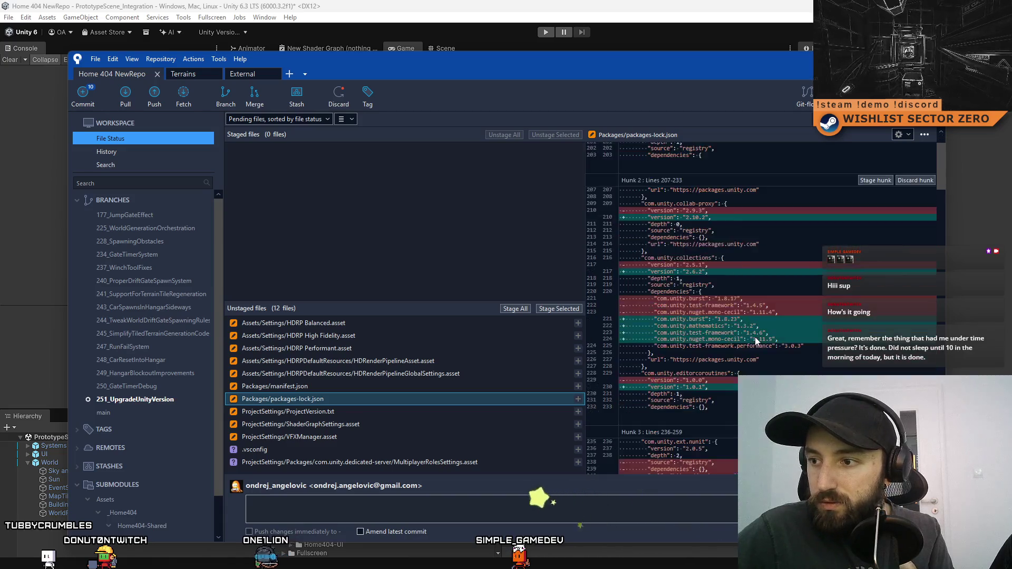
scroll(752, 324, down, 4)
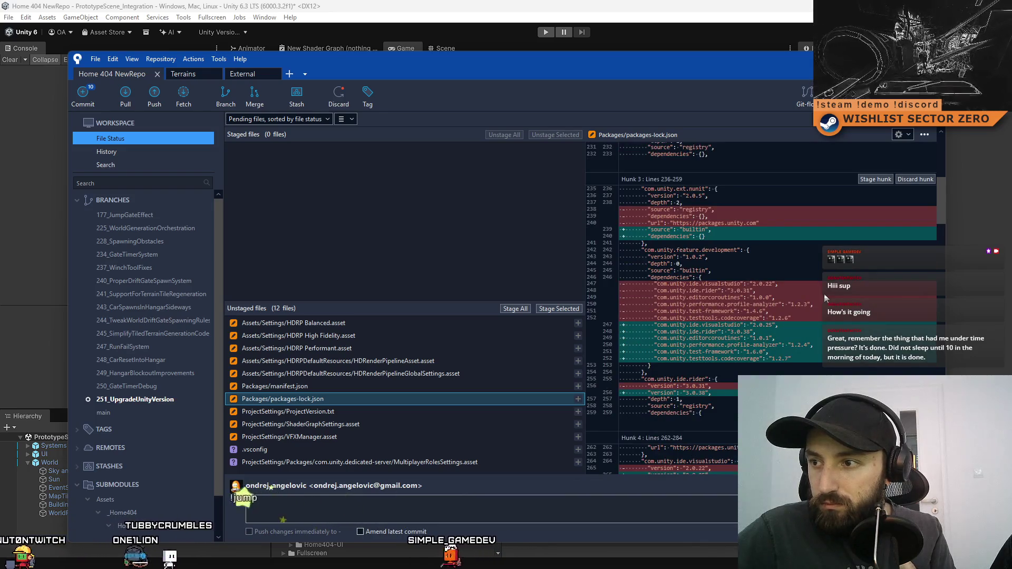
scroll(825, 299, down, 3)
drag(942, 211, 944, 424)
scroll(942, 250, down, 3)
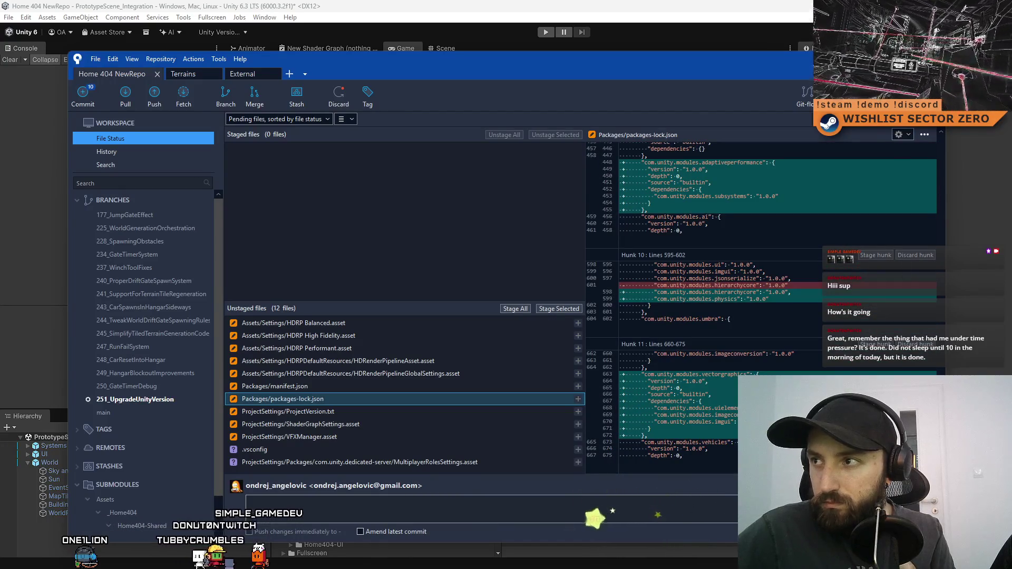
click(563, 42)
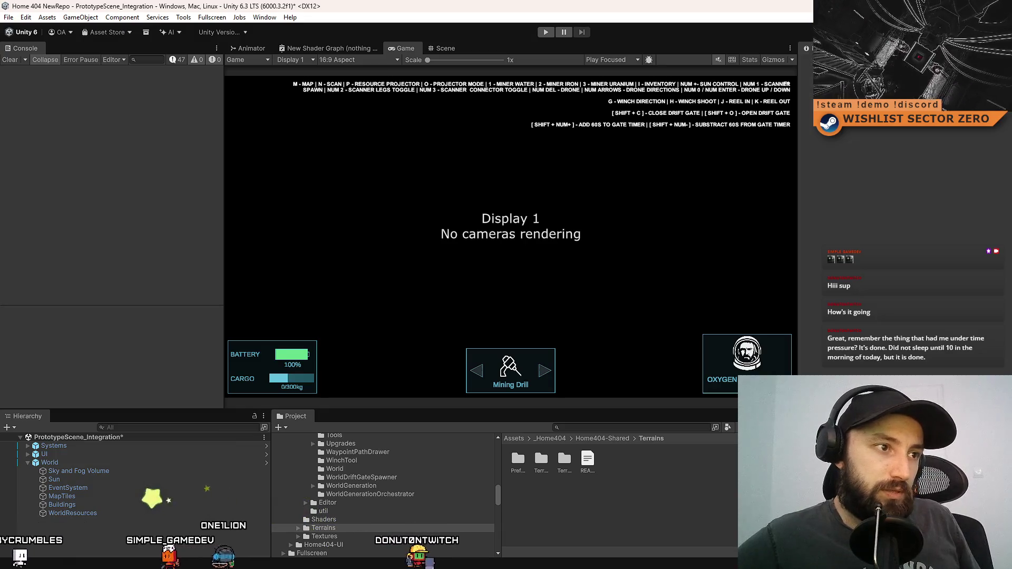
key(alt+Tab)
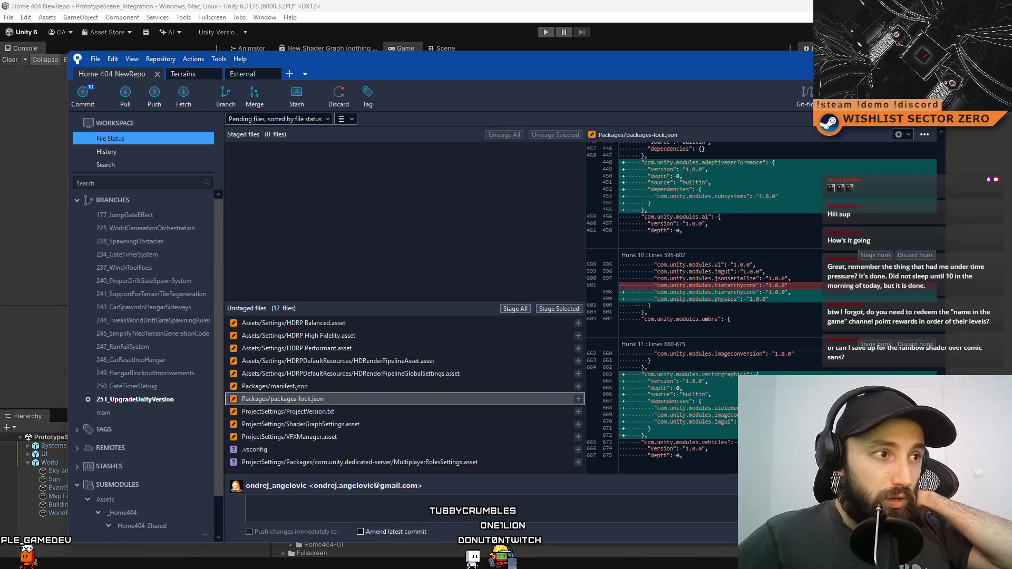
key(alt+Tab)
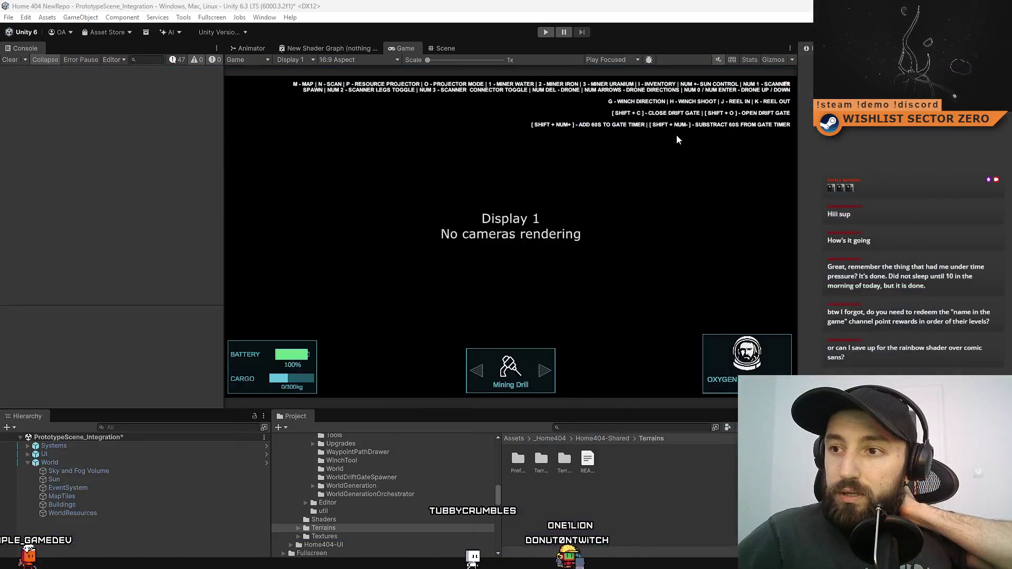
click(452, 46)
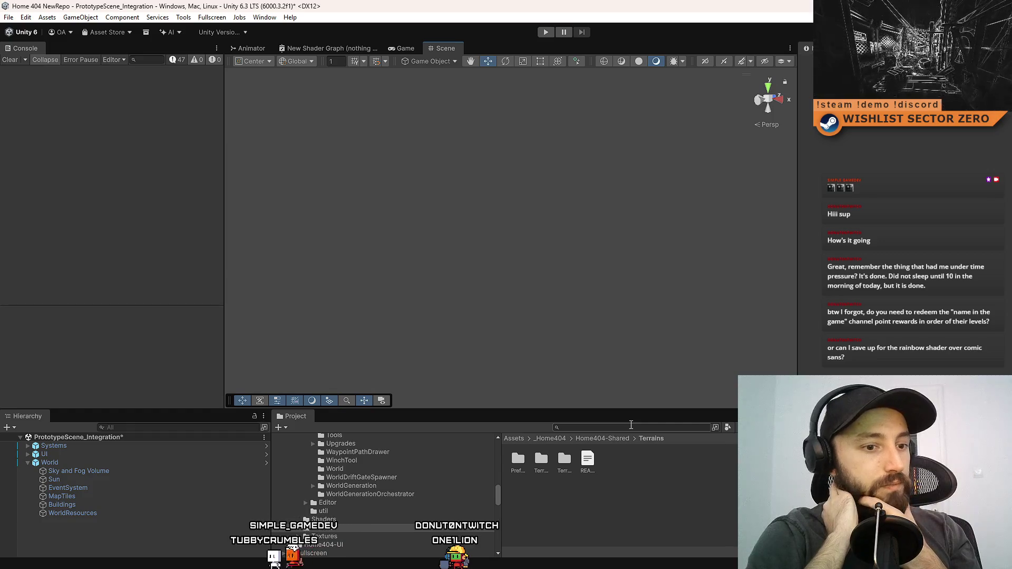
- Bring Sourcetree back in front of the Unity Editor
key(alt+Tab)
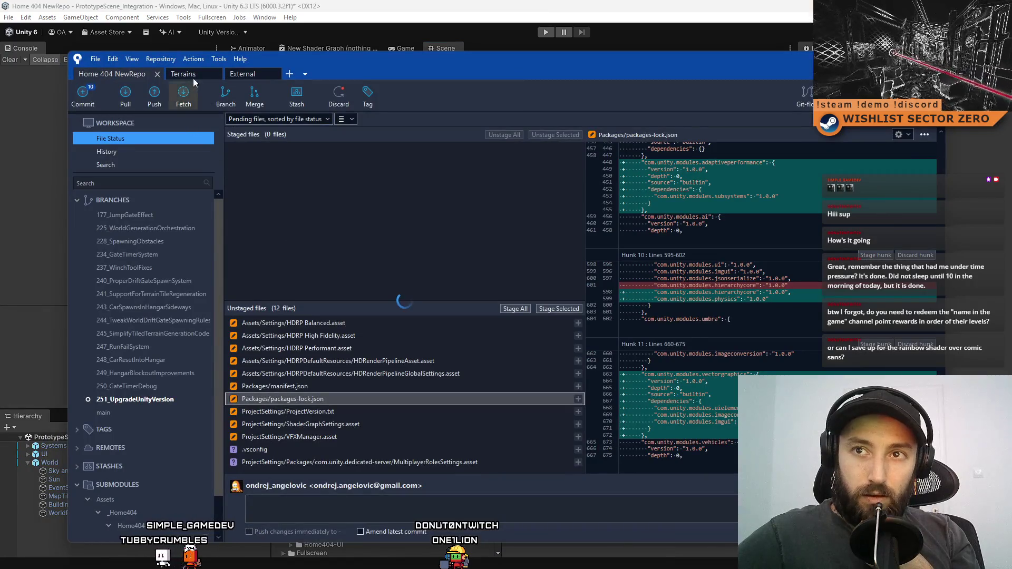
- In the Terrains repository, view the MicroSplatConfig 1.asset, 1_diff_tarray and 1_normSAO_tarray diffs
click(191, 76)
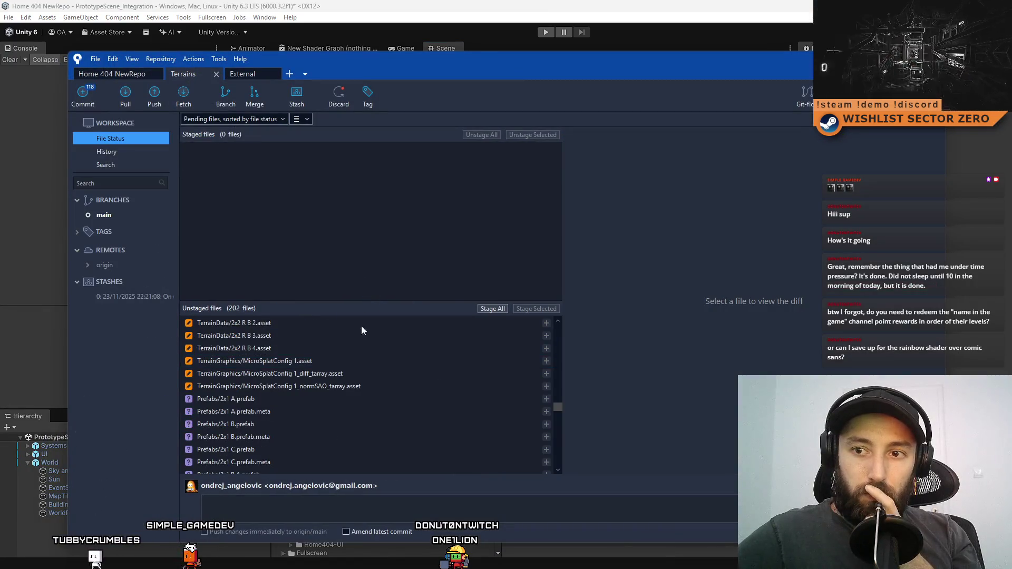
click(372, 361)
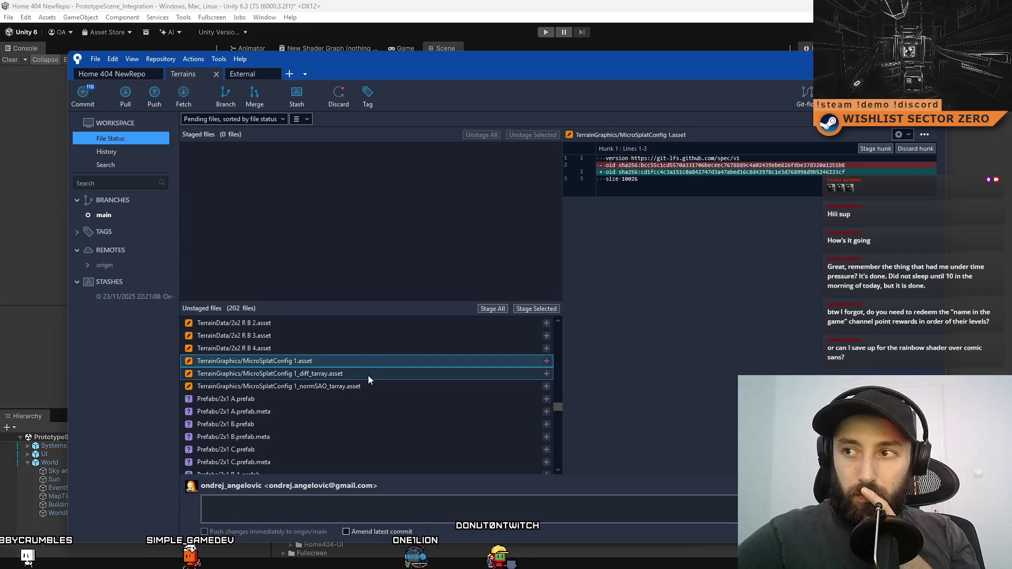
click(368, 376)
click(370, 384)
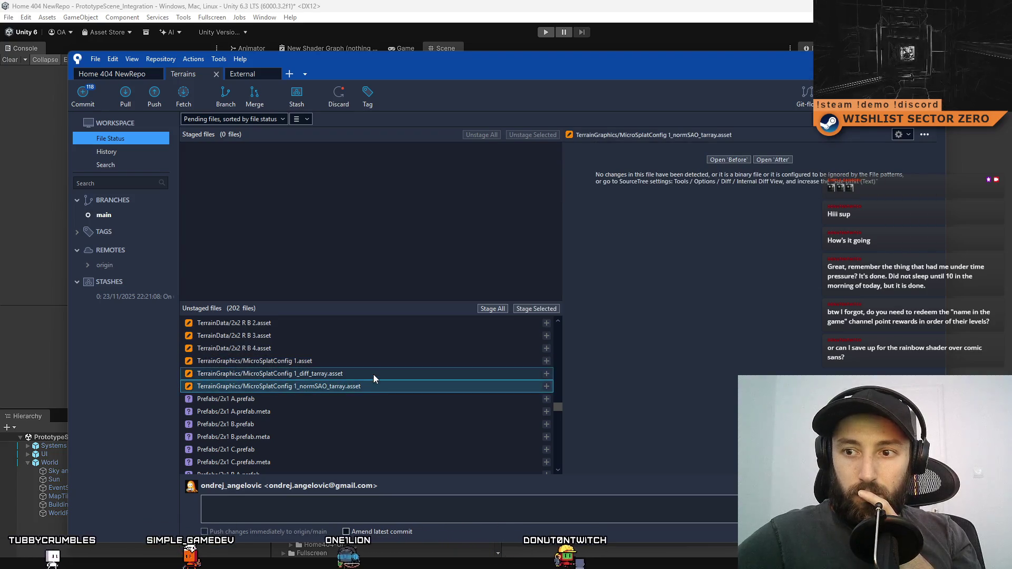
click(375, 360)
click(374, 374)
click(369, 384)
click(370, 361)
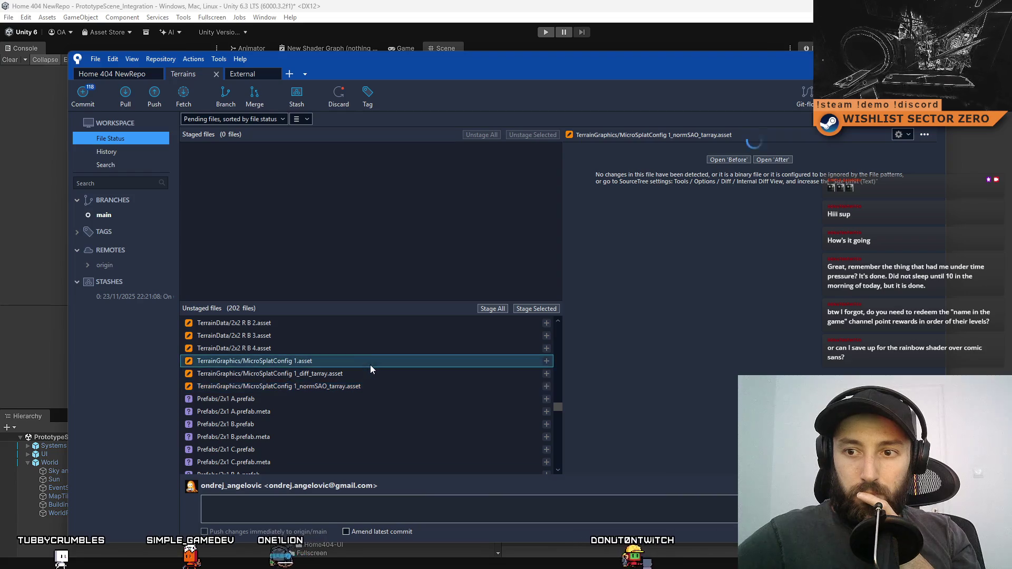
click(366, 371)
click(362, 385)
- Keep comparing the MicroSplatConfig texture array diffs, ending on normSAO_tarray, then return to Unity
click(363, 362)
click(360, 375)
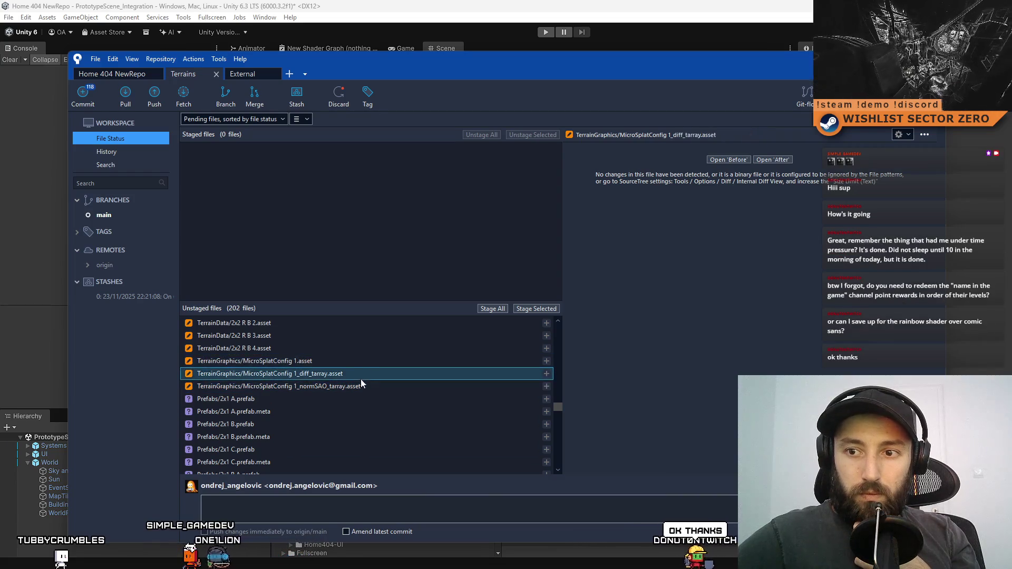
click(363, 385)
click(370, 362)
click(371, 374)
shift+click(371, 386)
click(375, 361)
click(375, 373)
click(373, 386)
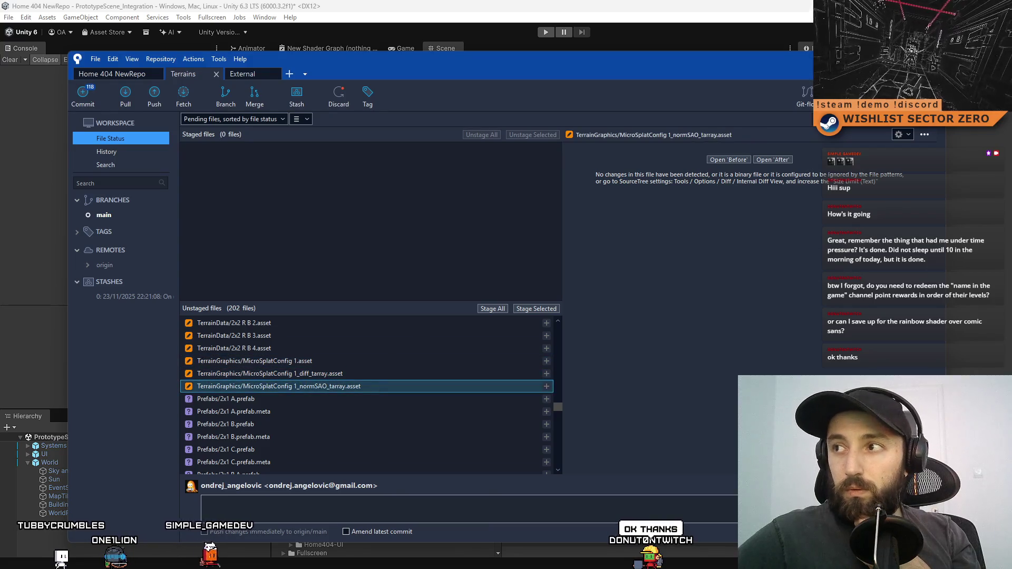
key(alt+Tab)
click(265, 18)
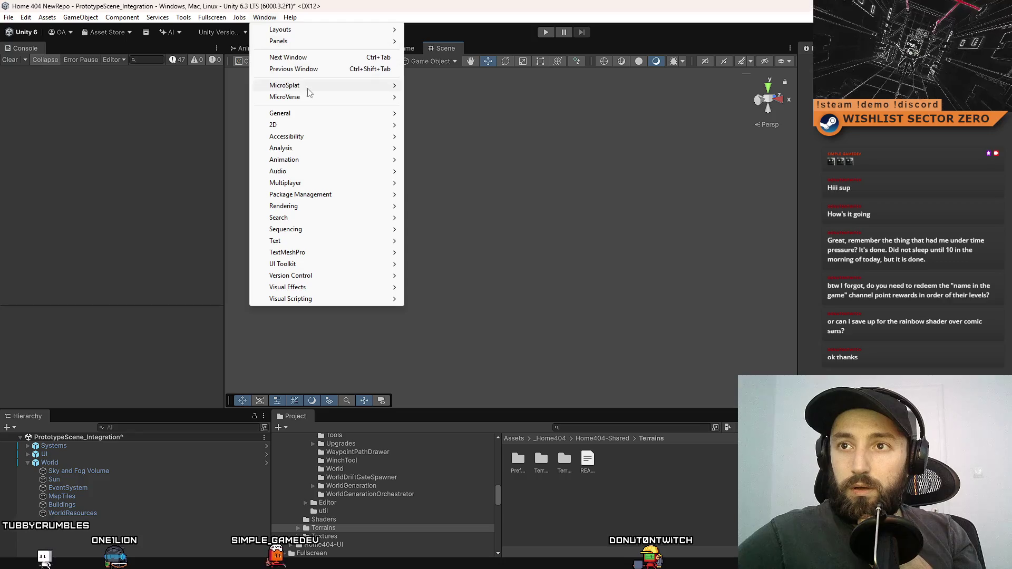
- Open the Package Manager and filter the In Project packages to those with Updates
mouse_move(344, 199)
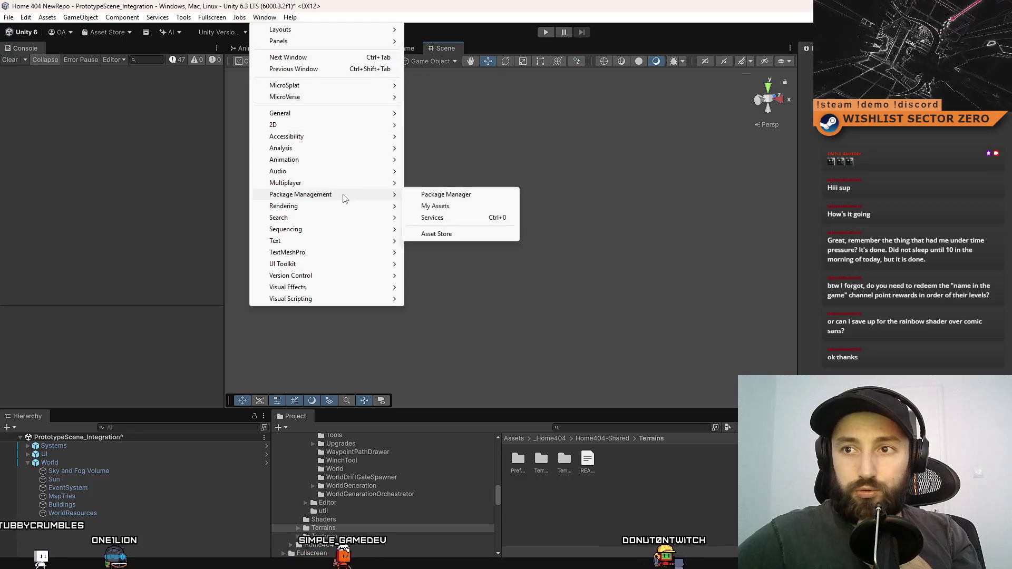
click(435, 206)
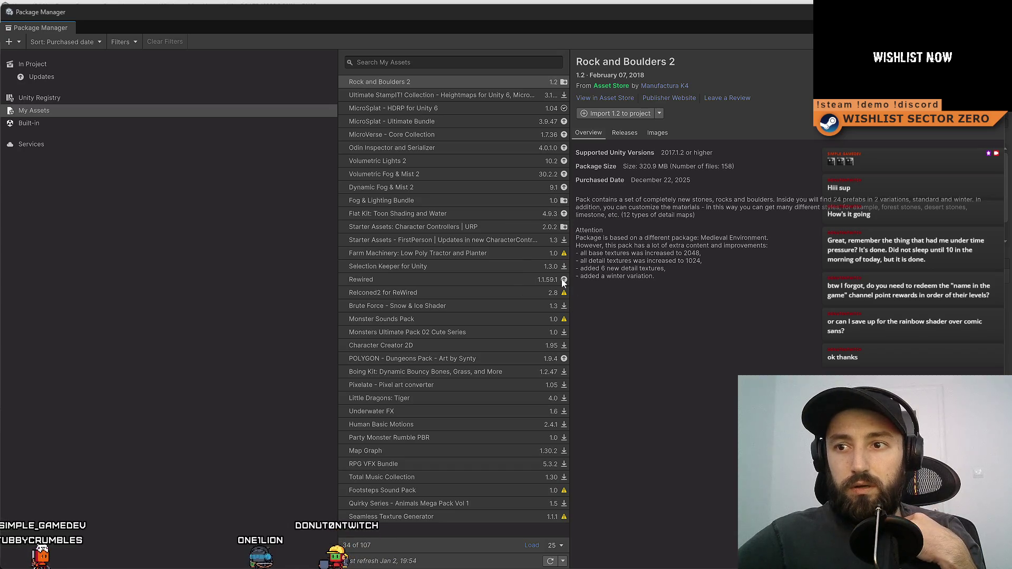
mouse_move(562, 280)
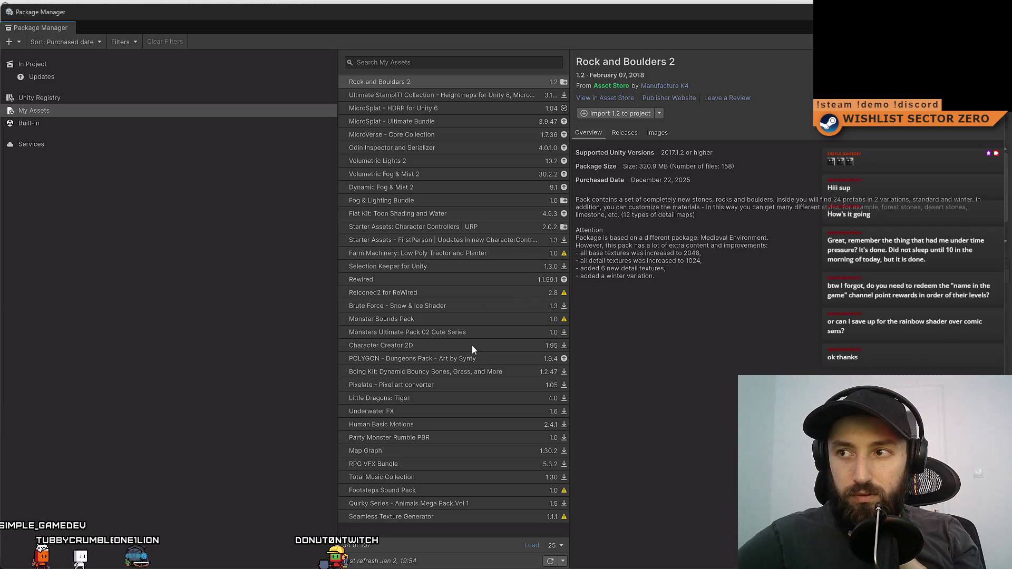
click(84, 65)
click(91, 79)
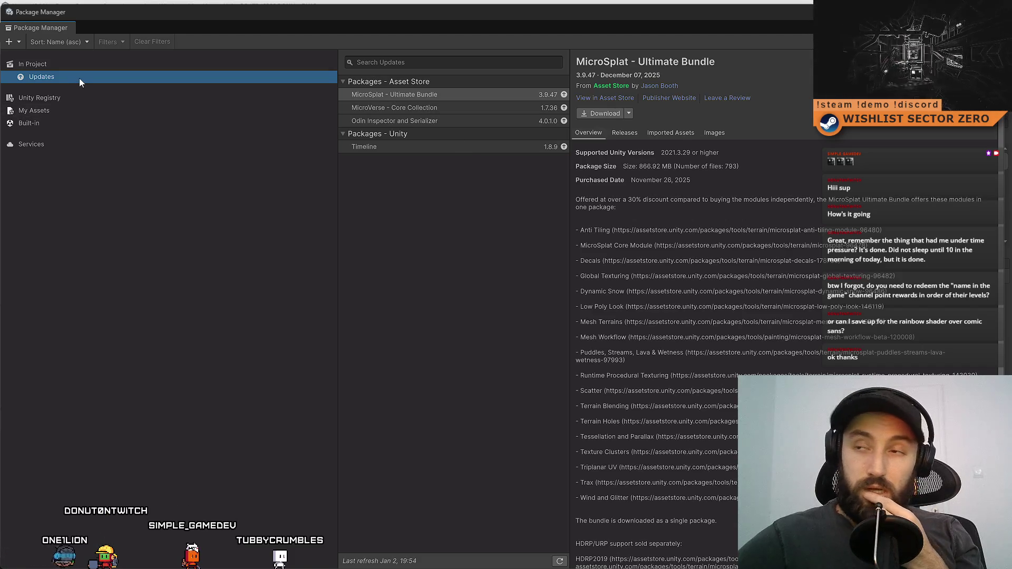
- Compare update details for Odin Inspector, MicroVerse - Core Collection and MicroSplat - Ultimate Bundle
click(469, 120)
click(467, 111)
click(455, 118)
click(452, 109)
click(450, 97)
click(449, 107)
click(452, 95)
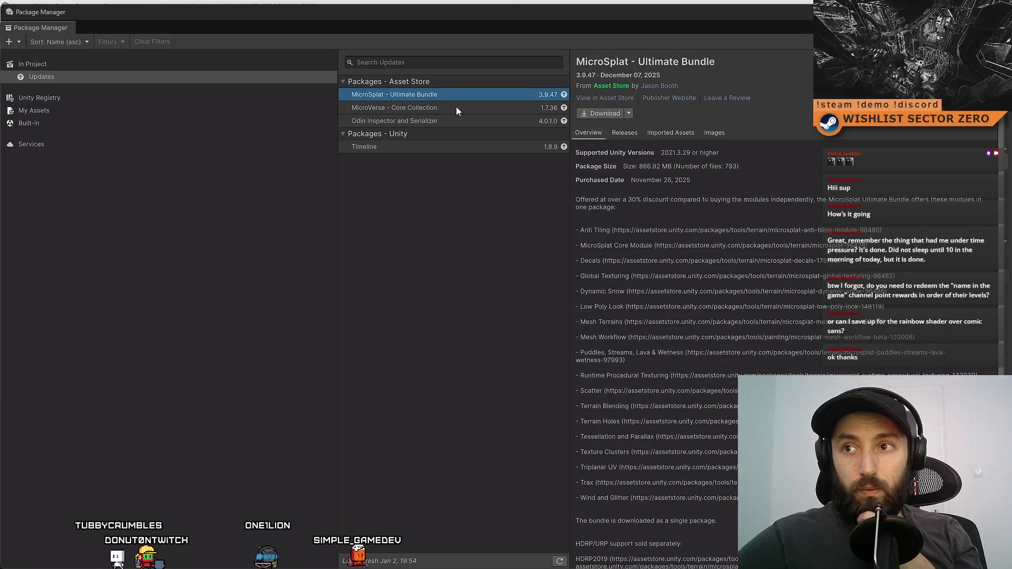
click(456, 107)
click(455, 97)
click(457, 107)
click(464, 95)
click(457, 105)
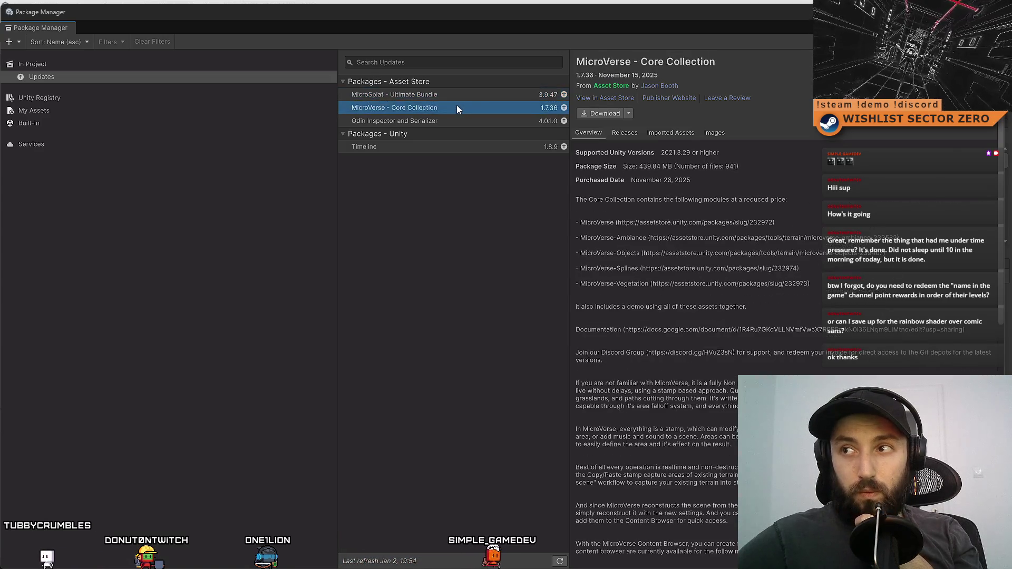
click(460, 96)
- Recheck the MicroSplat, MicroVerse and Odin Inspector details, then leave the Package Manager for the editor
click(453, 107)
click(461, 95)
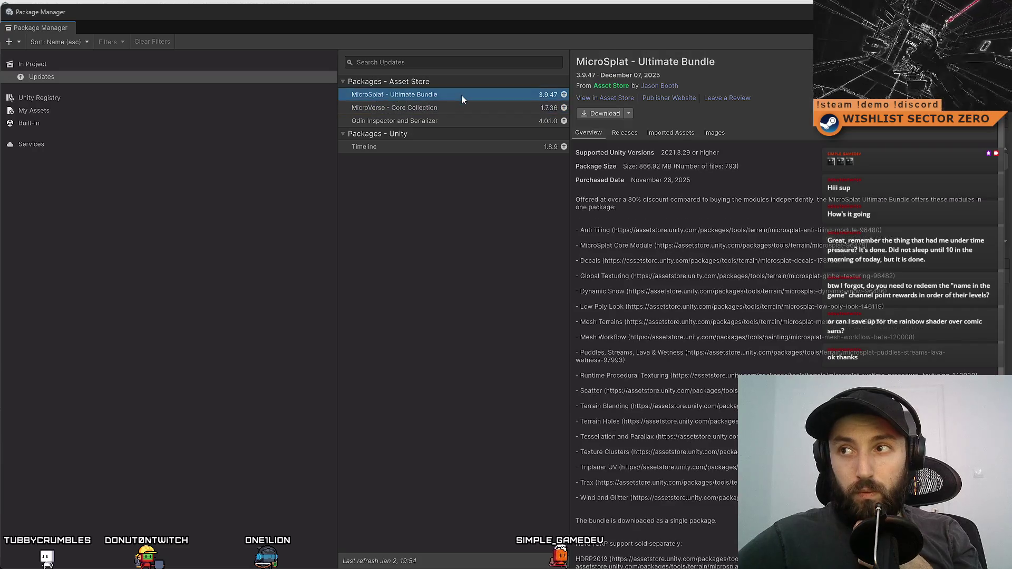
click(458, 104)
click(467, 93)
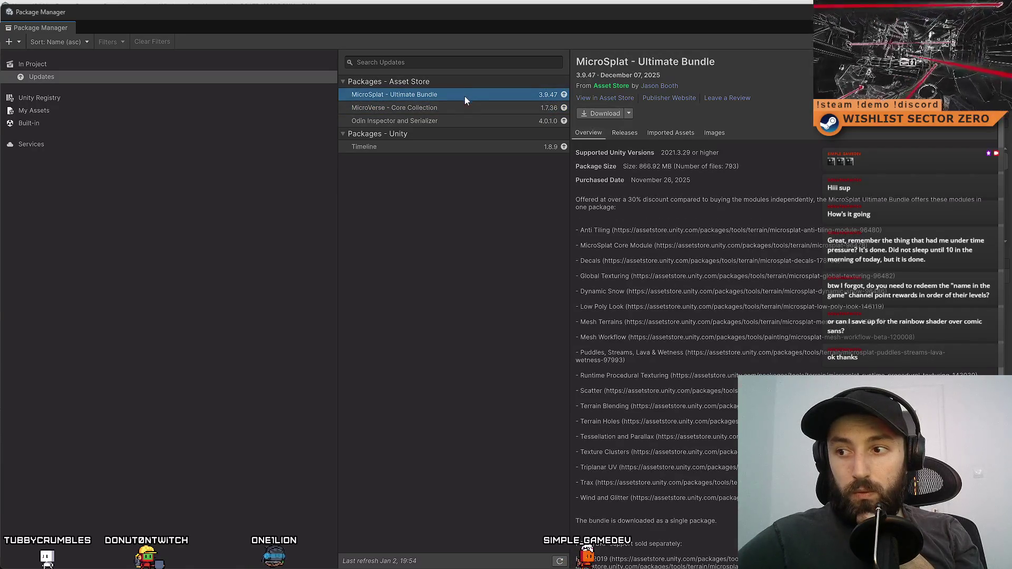
click(458, 107)
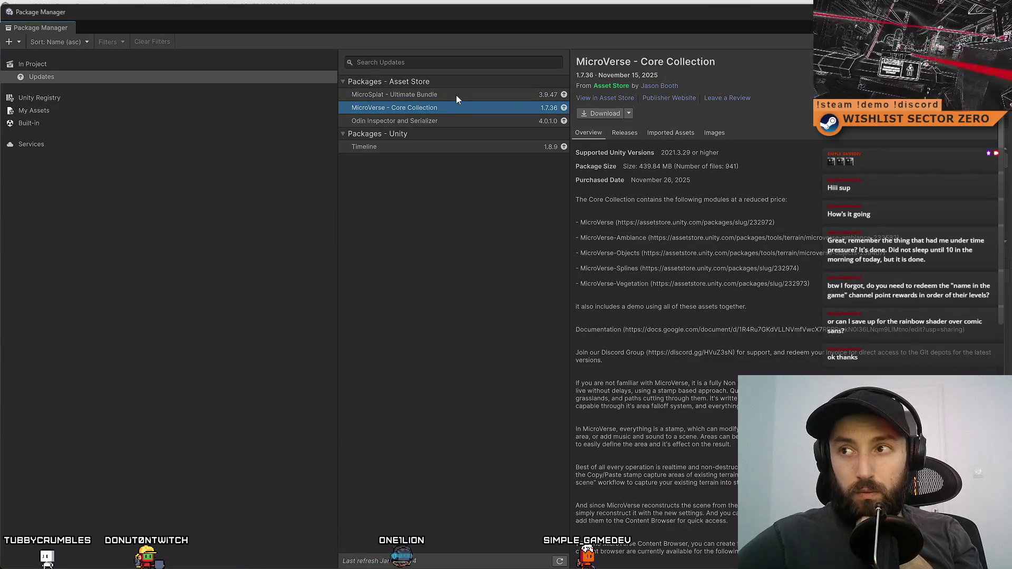
click(469, 95)
click(462, 104)
click(461, 120)
click(462, 106)
click(462, 99)
click(459, 105)
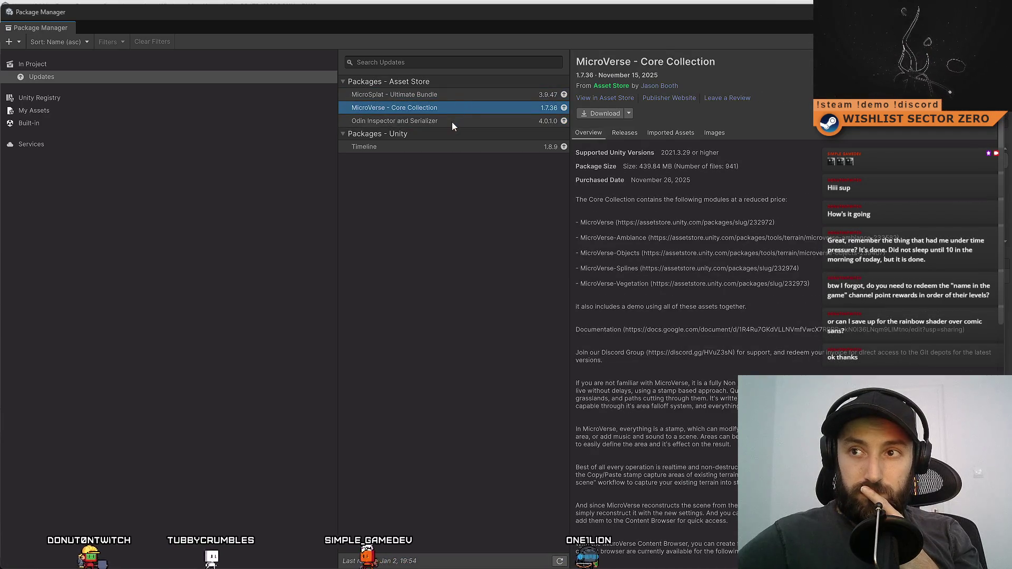
click(451, 122)
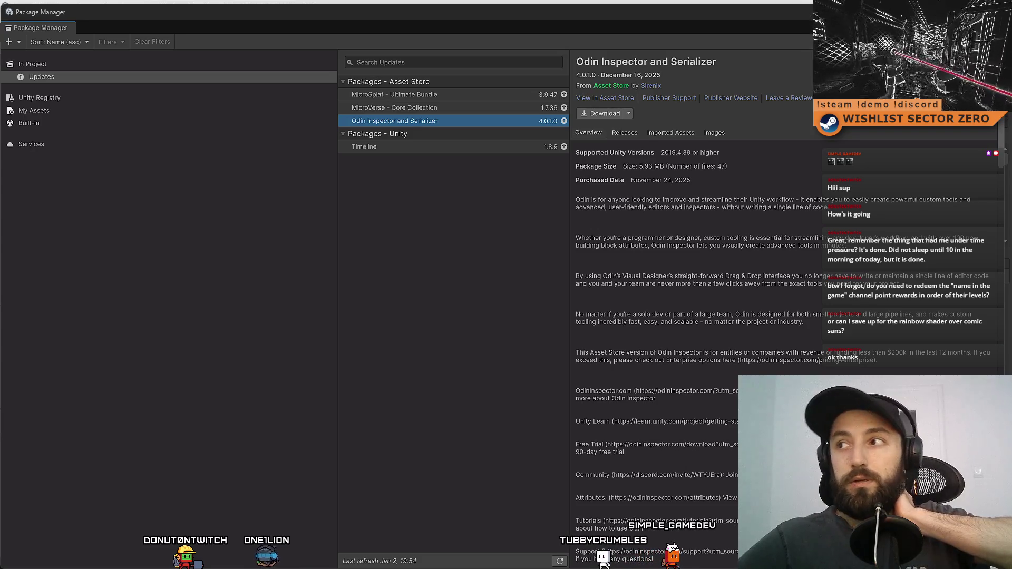
key(alt+Tab)
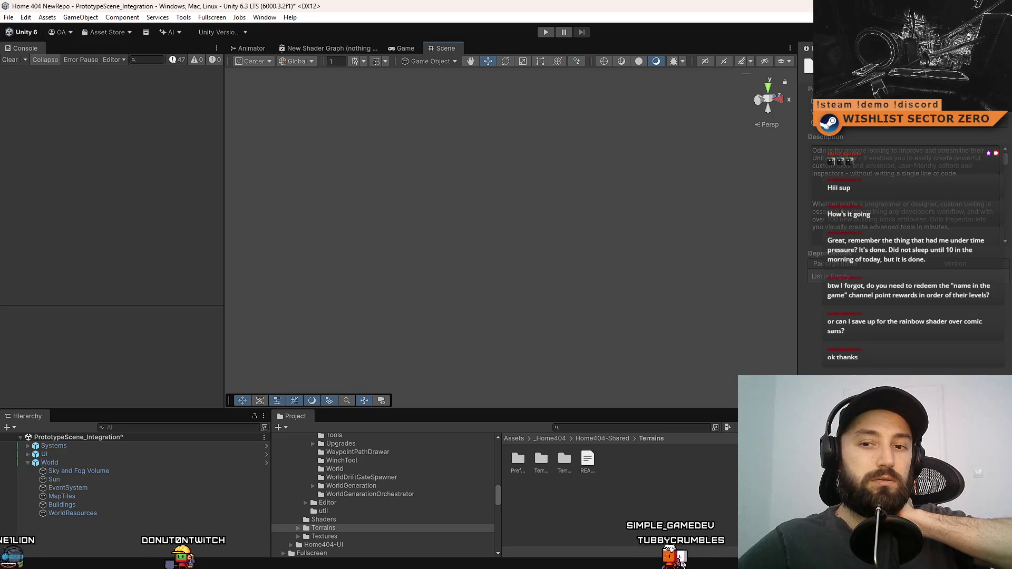
- In Sourcetree, look through the Home 404 NewRepo, Terrains and External repositories, ending on Home 404 NewRepo
key(alt+Tab)
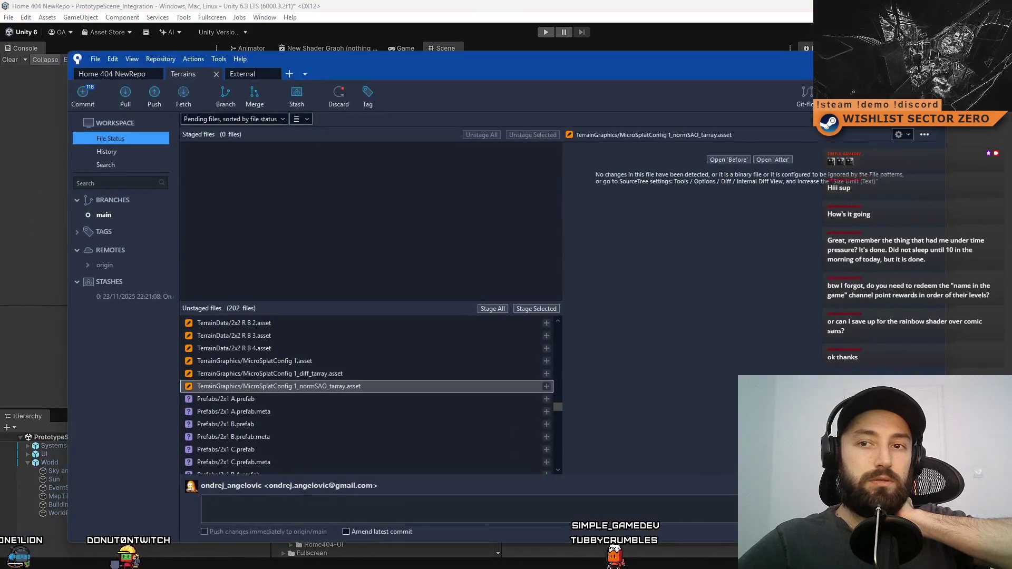
click(129, 75)
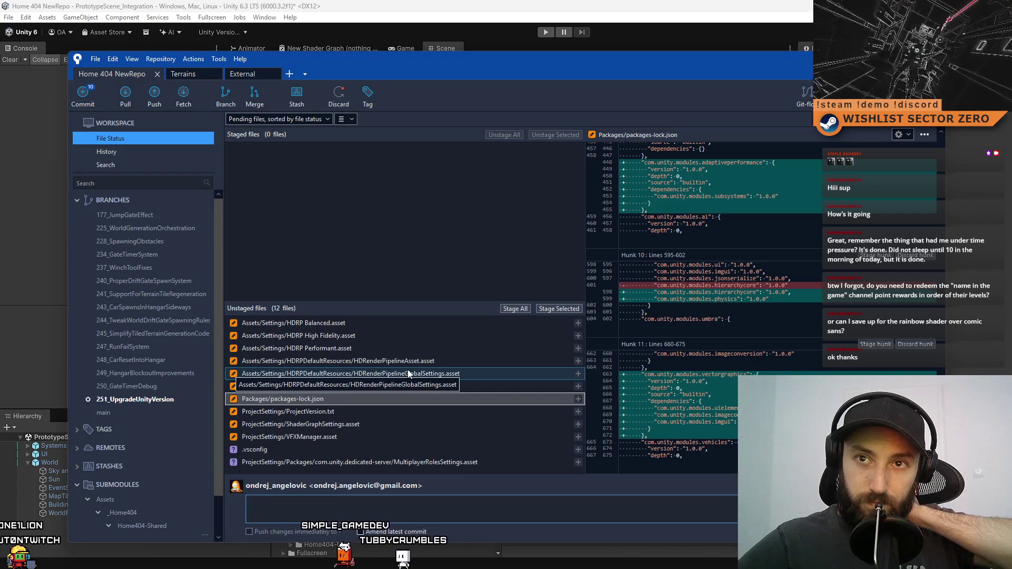
click(201, 77)
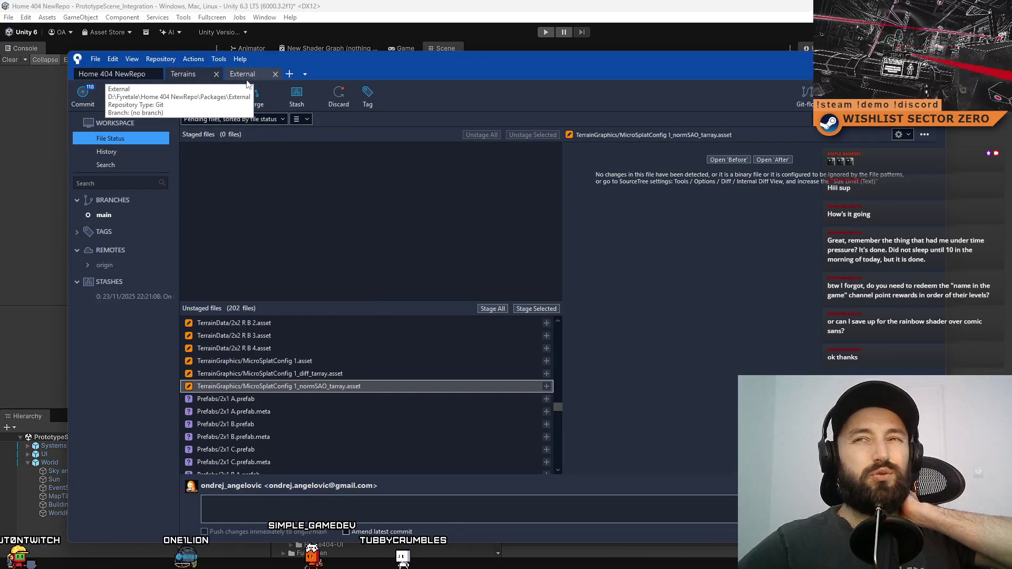
click(246, 77)
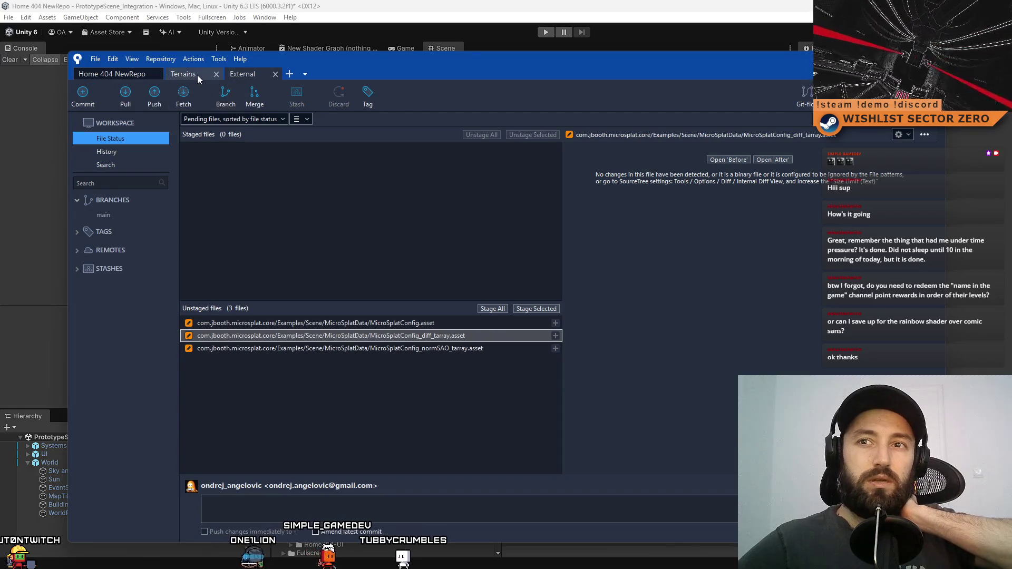
click(122, 77)
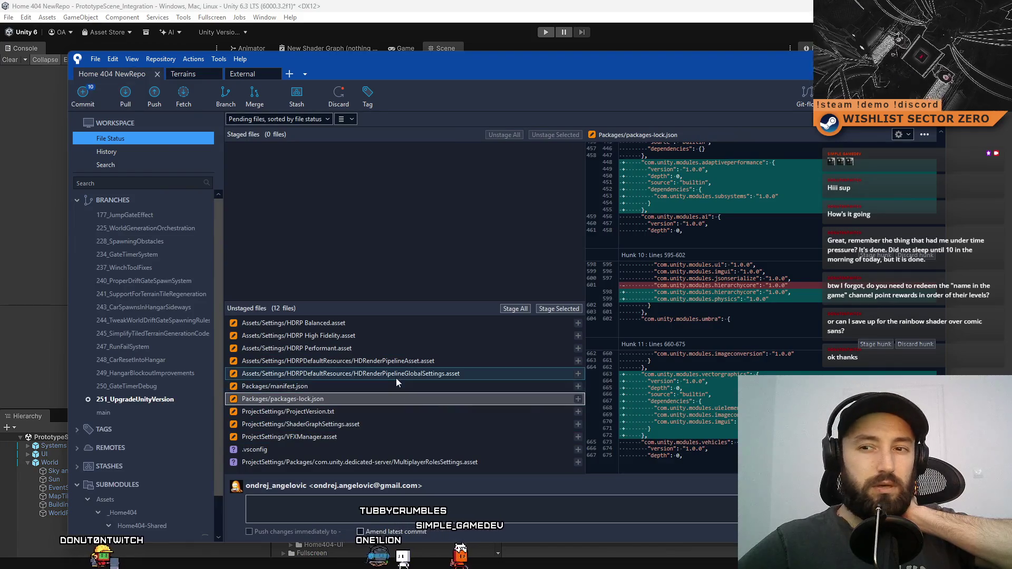
- Step through the 12 unstaged file diffs down to ProjectVersion.txt and VFXManager.asset
click(353, 322)
click(357, 336)
click(361, 349)
click(363, 361)
click(361, 385)
click(348, 399)
click(348, 412)
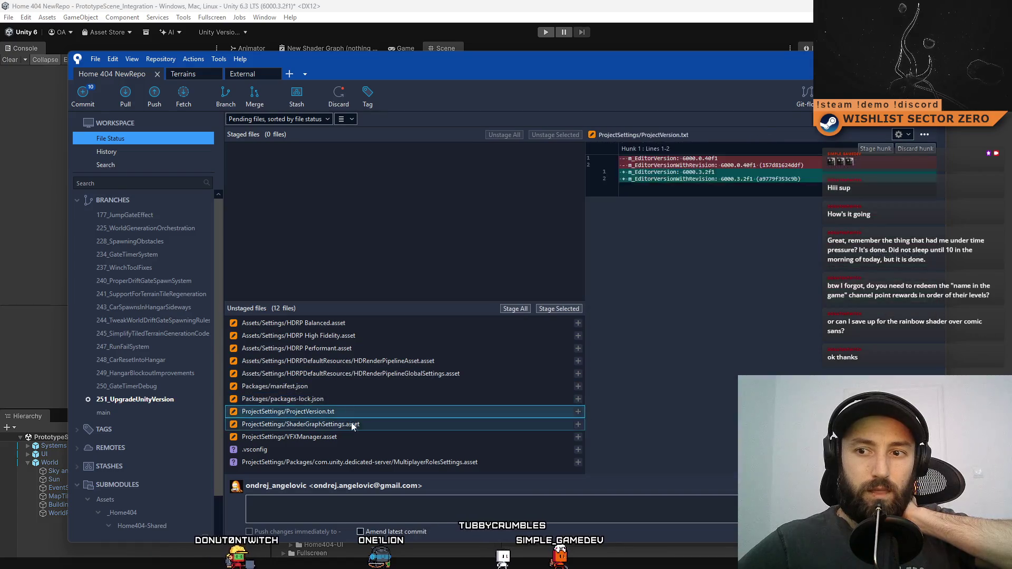
click(352, 425)
click(350, 435)
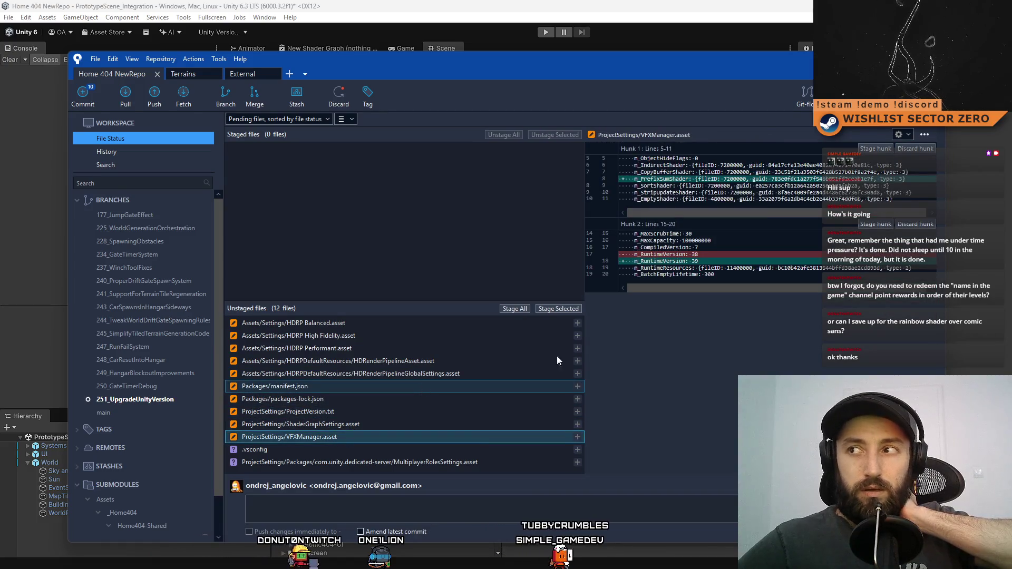
- Back in Unity, reopen the Package Manager from Window > Package Management
key(alt+Tab)
click(210, 17)
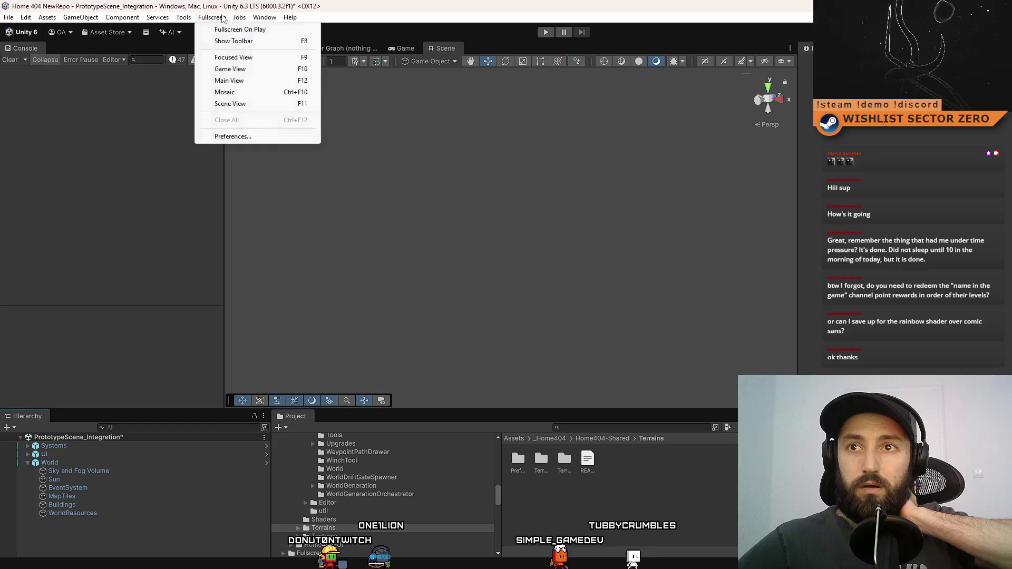
click(223, 18)
click(264, 17)
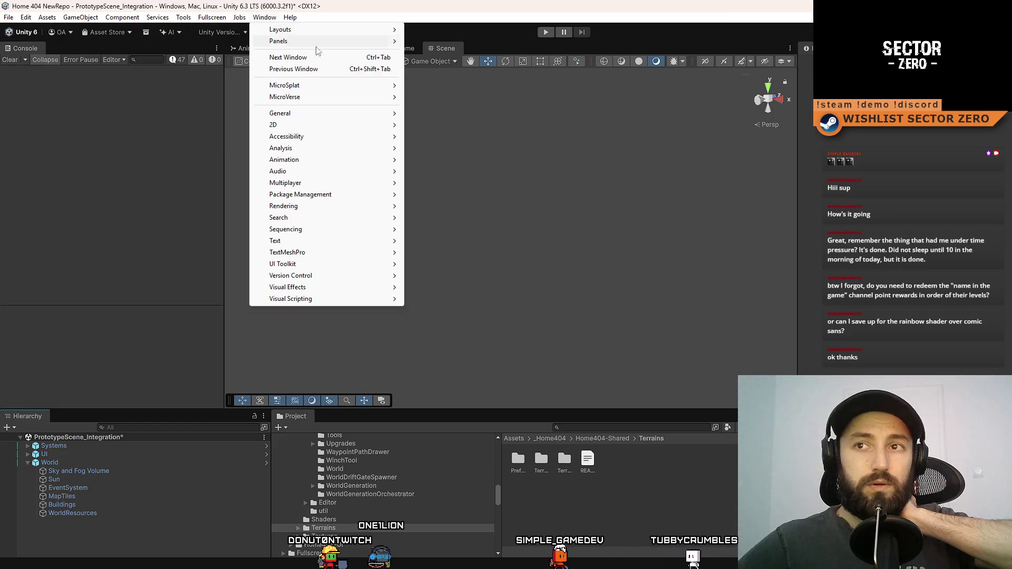
mouse_move(208, 18)
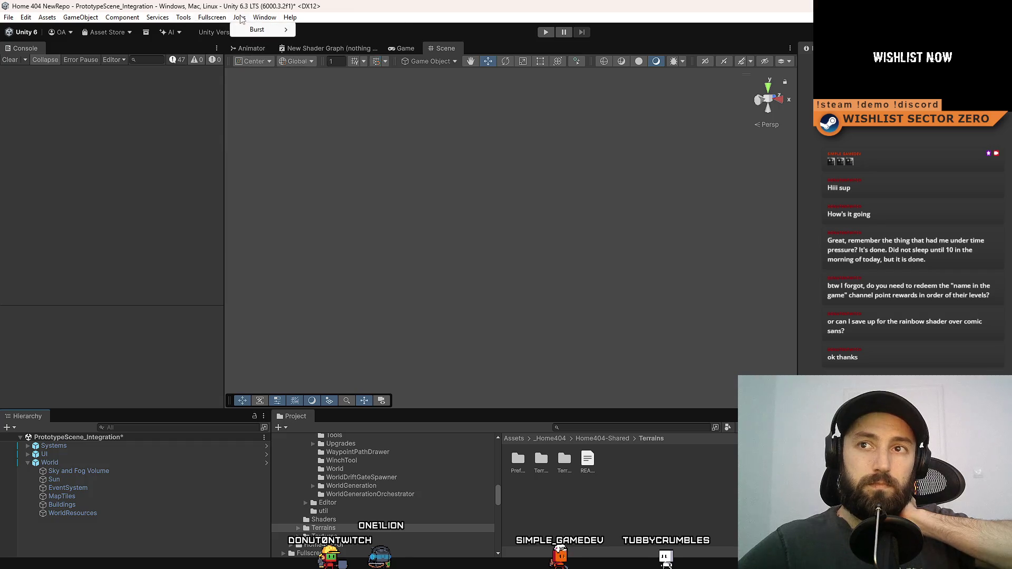
click(264, 17)
mouse_move(321, 196)
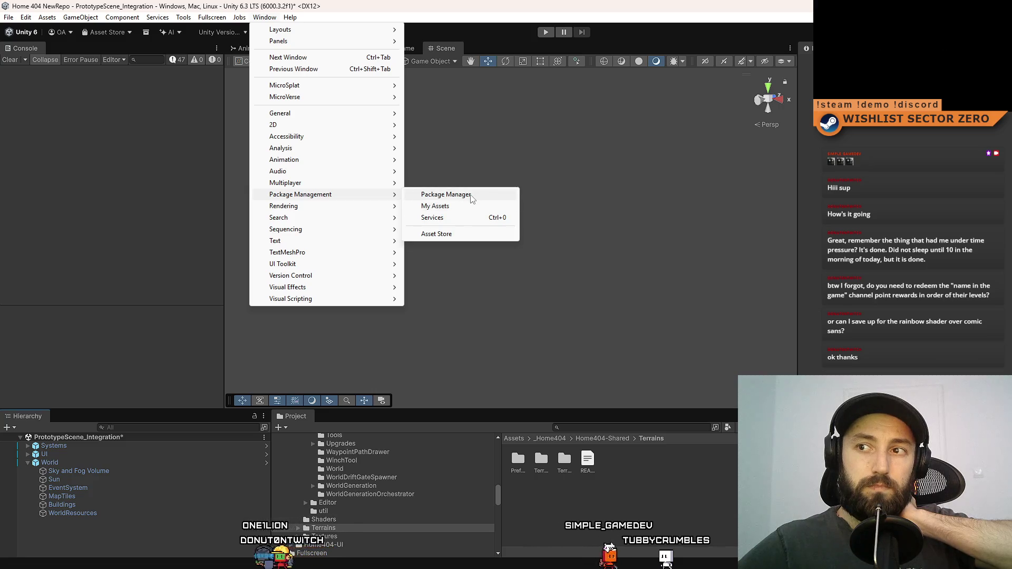
click(471, 195)
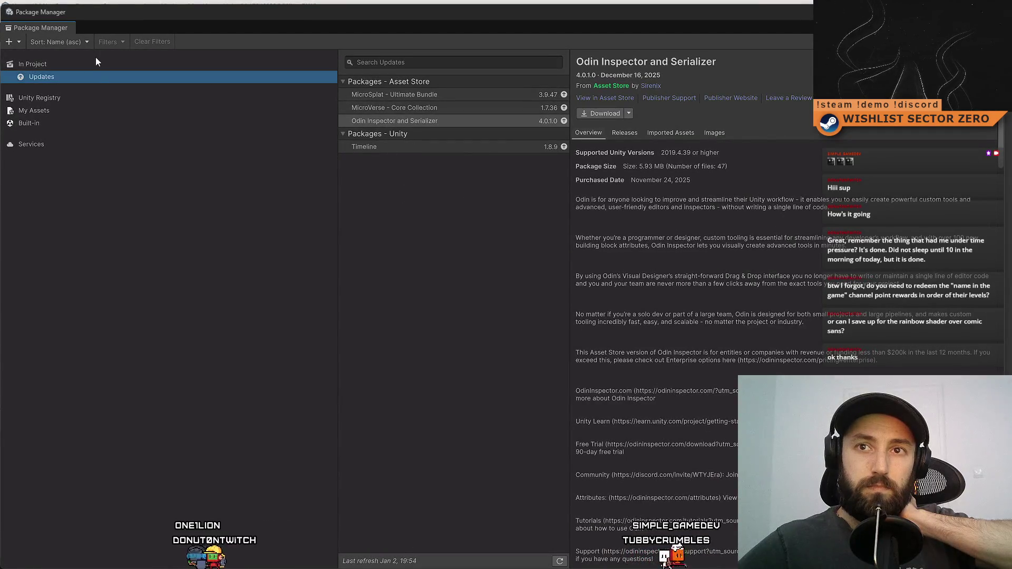
- Search In Project for 'fullsc', clear it, then search My Assets for 'full'
click(96, 63)
text(fullsc)
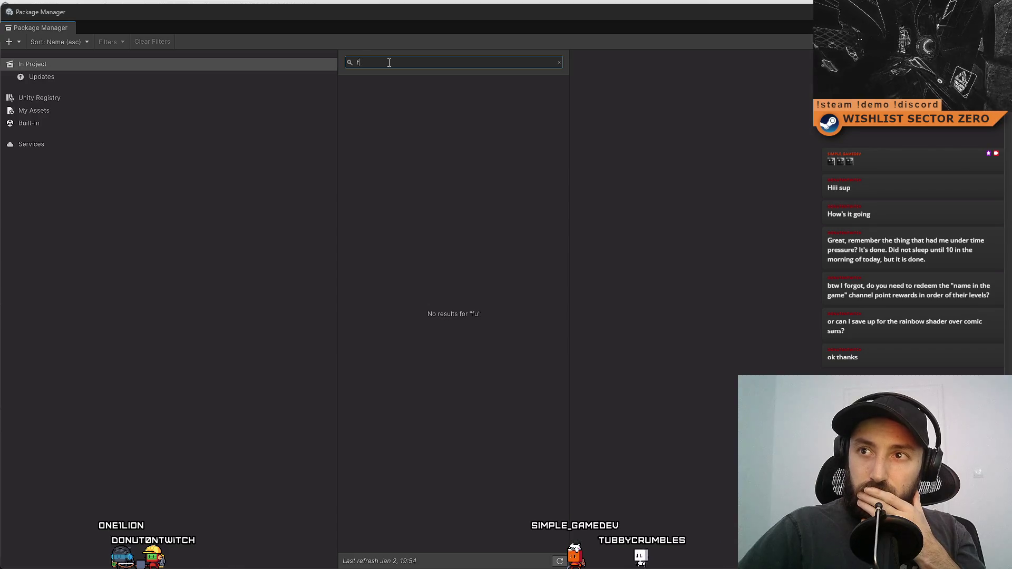
key(BackSpace)
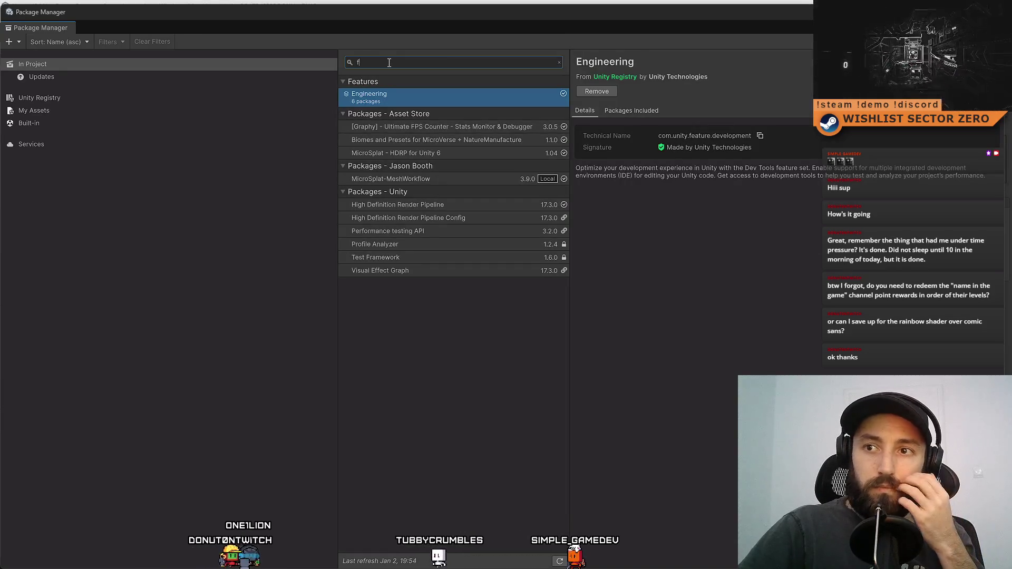
key(BackSpace)
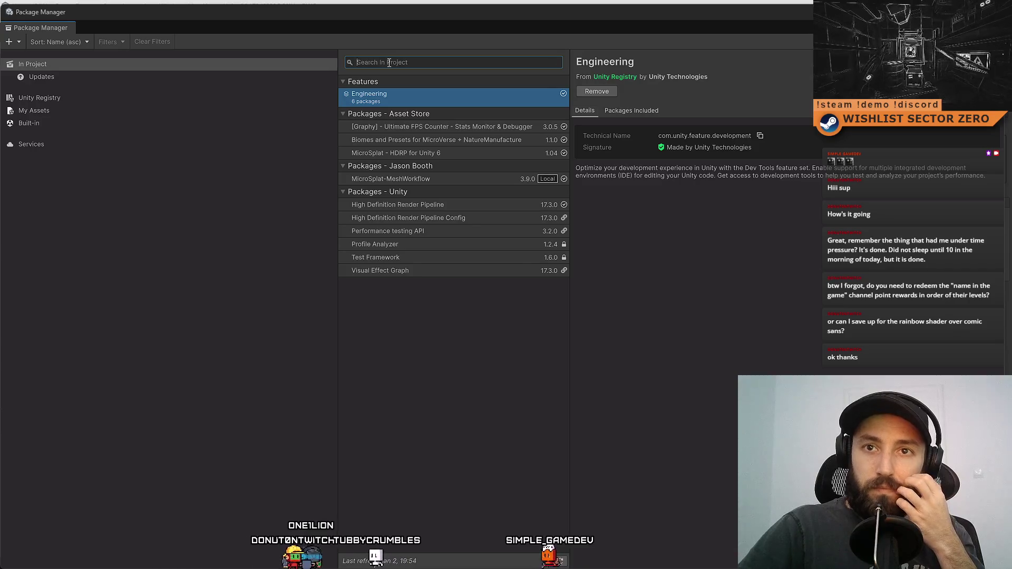
click(47, 109)
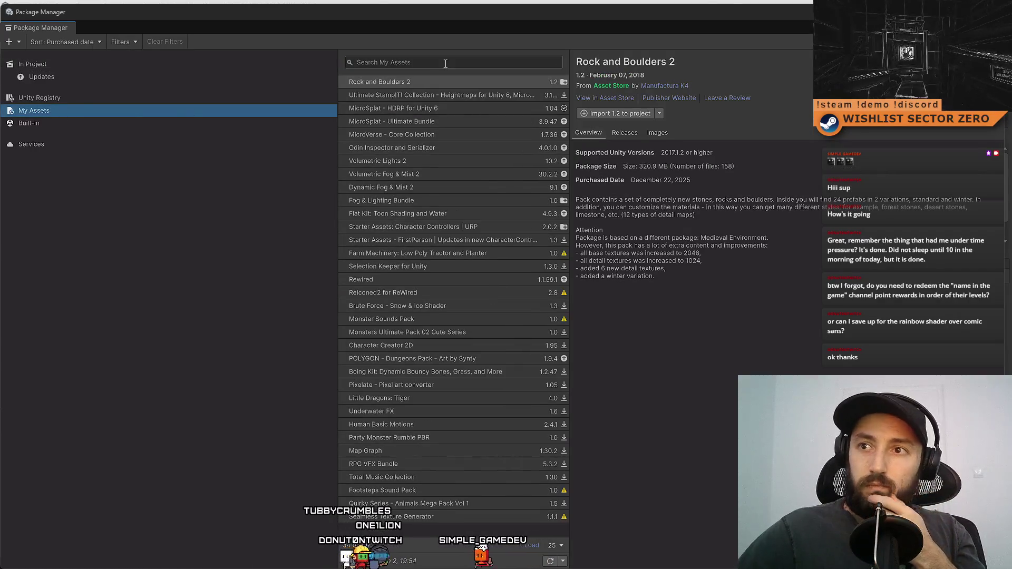
text(full)
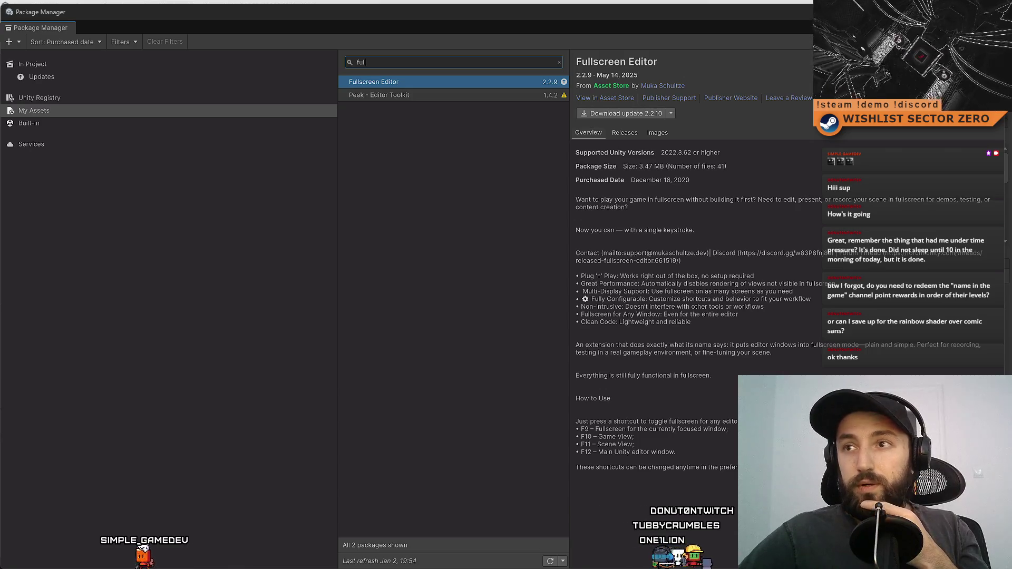
- Dock the Package Manager among the editor tabs and switch back to Sourcetree
mouse_move(77, 17)
mouse_down()
mouse_move(229, 171)
mouse_move(197, 185)
mouse_move(475, 106)
mouse_move(530, 69)
mouse_up()
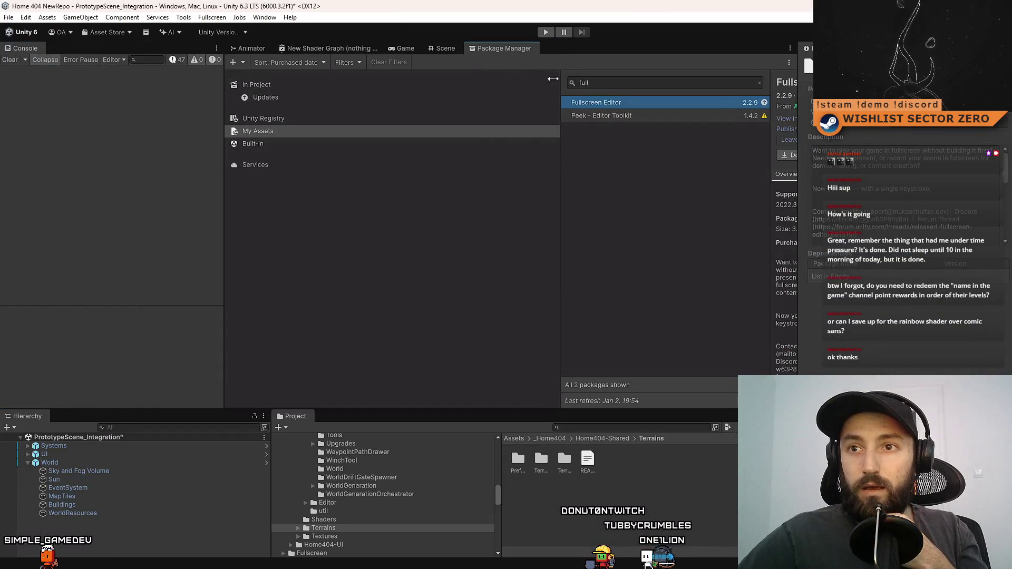
click(203, 370)
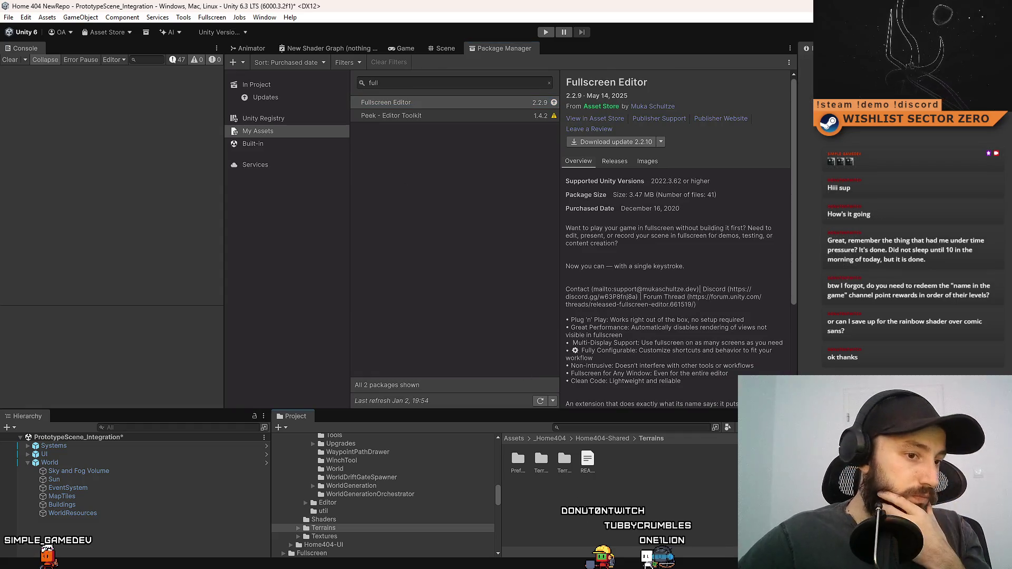
key(alt+Tab)
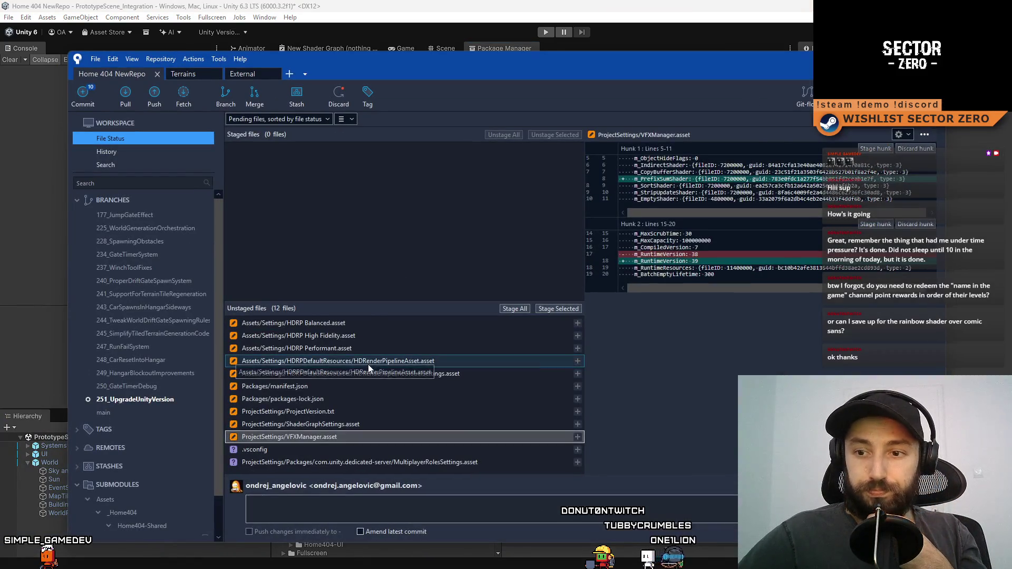
- Select and stage the ten Unity upgrade settings files, from HDRP Balanced to VFXManager.asset
drag(455, 452, 463, 466)
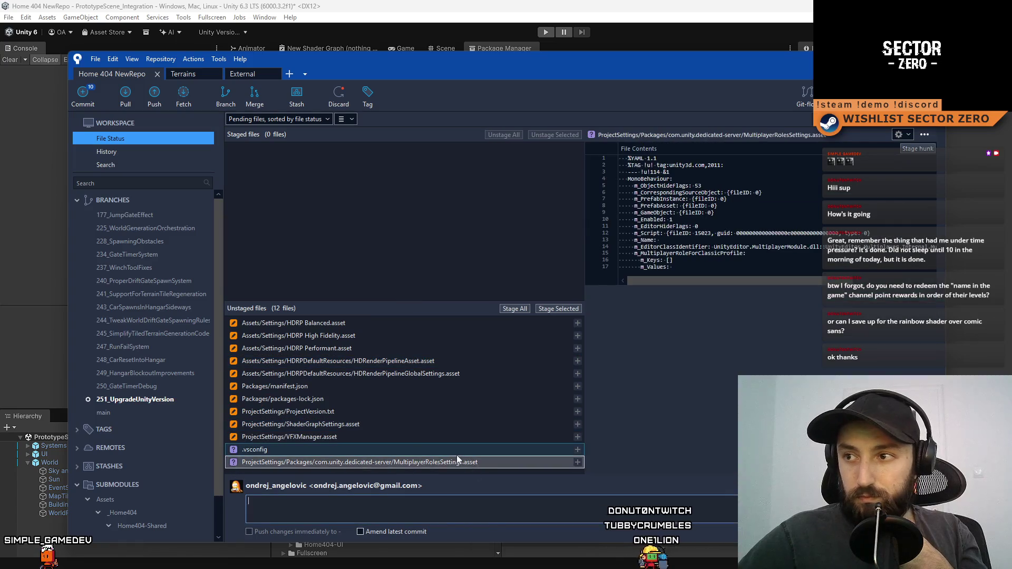
click(371, 448)
click(378, 437)
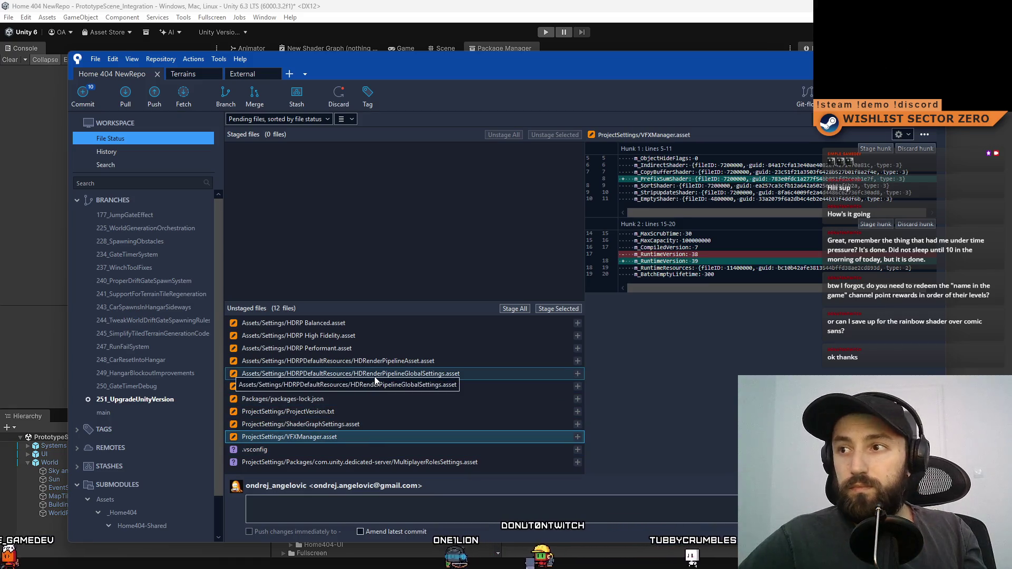
shift+click(356, 327)
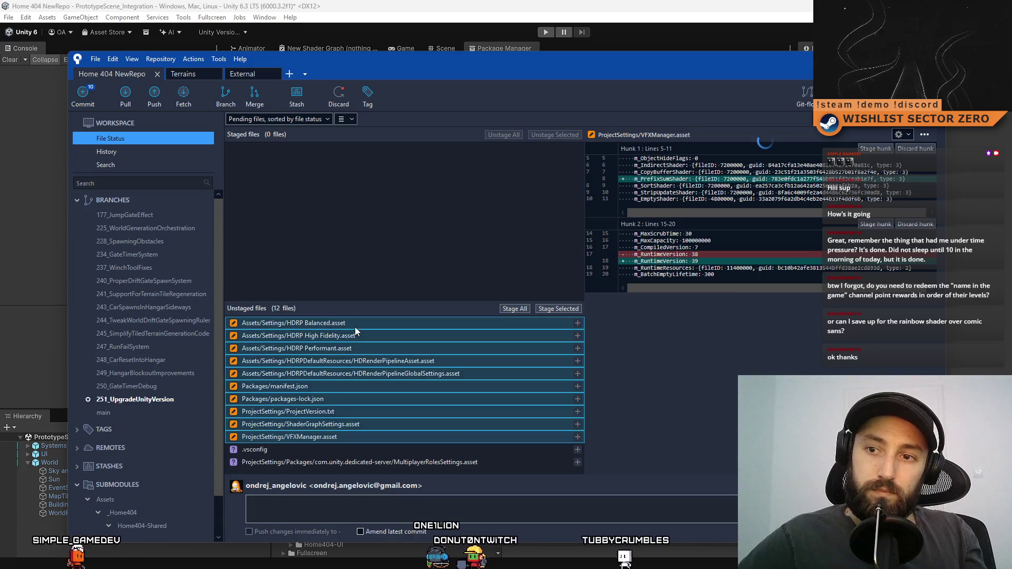
click(549, 309)
text(Update to Unity)
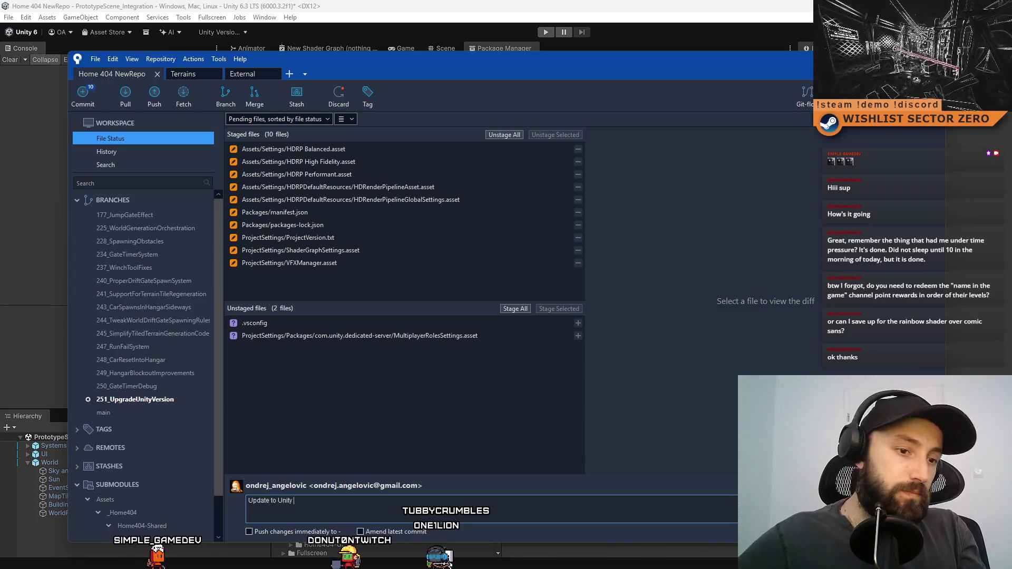
- Draft the commit message 'Update to Unity 6000.3.2f1' and bring up Unity Hub's project list
click(42, 33)
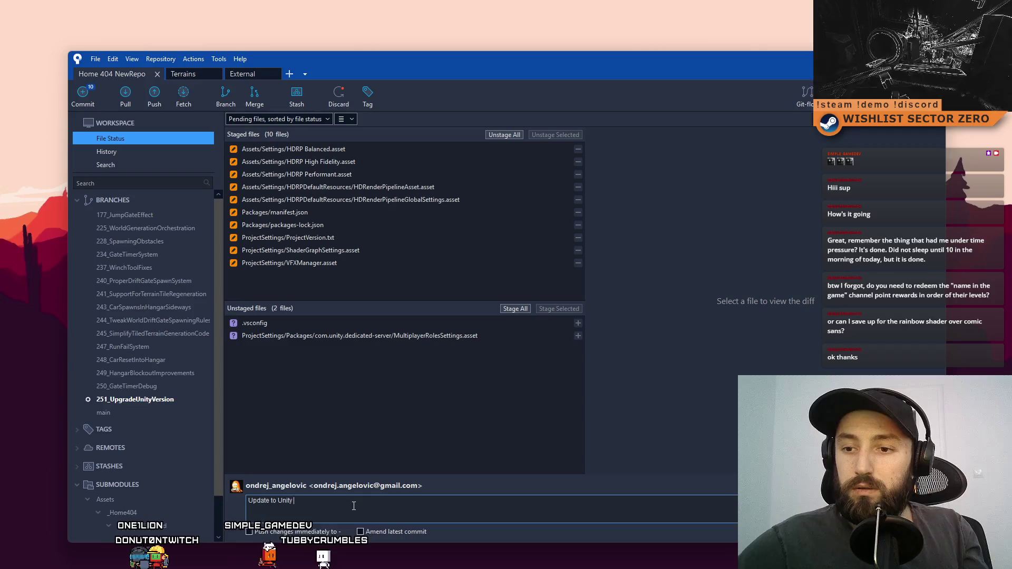
text(6000.3.2)
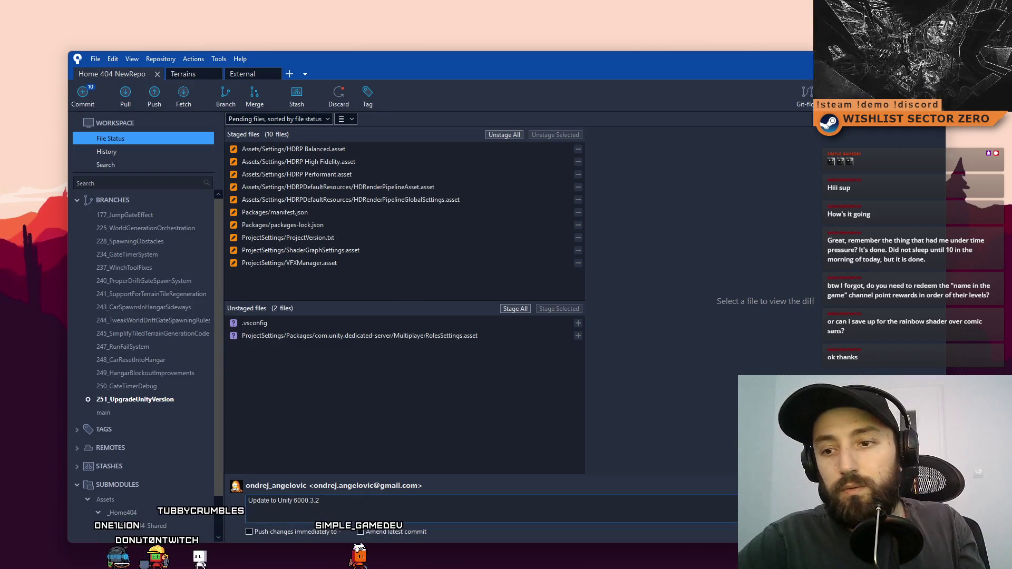
text( f)
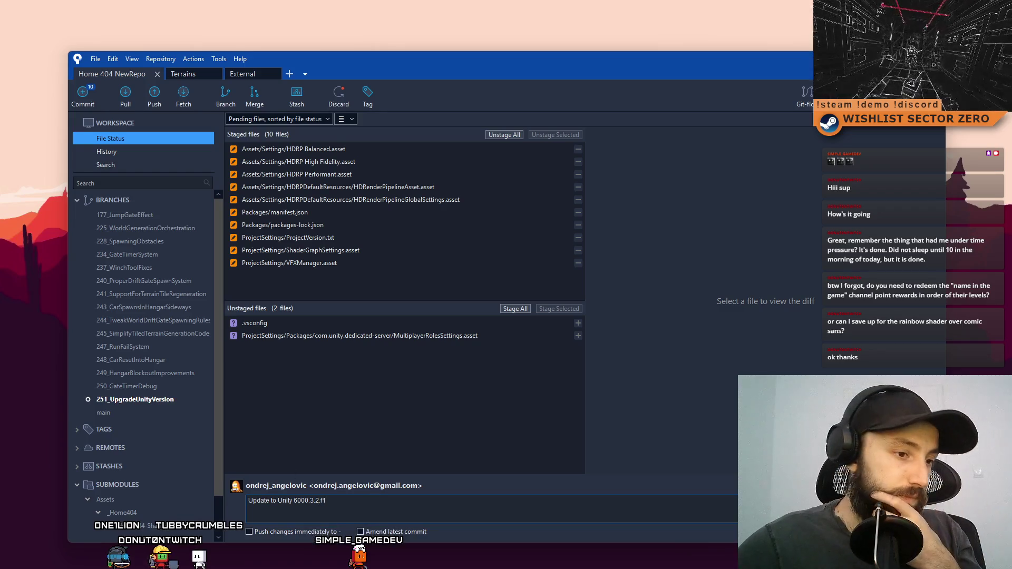
key(alt+Tab)
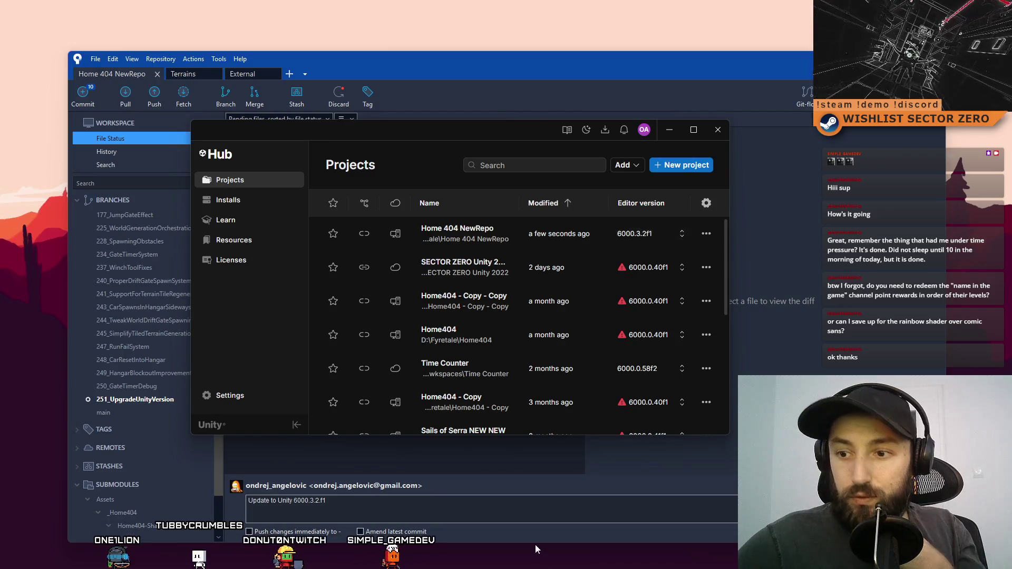
- Correct the commit message to read 'Initial Update to Unity 6000.3.2f1'
click(500, 511)
key(BackSpace)
key(BackSpace)
key(BackSpace)
text(f1)
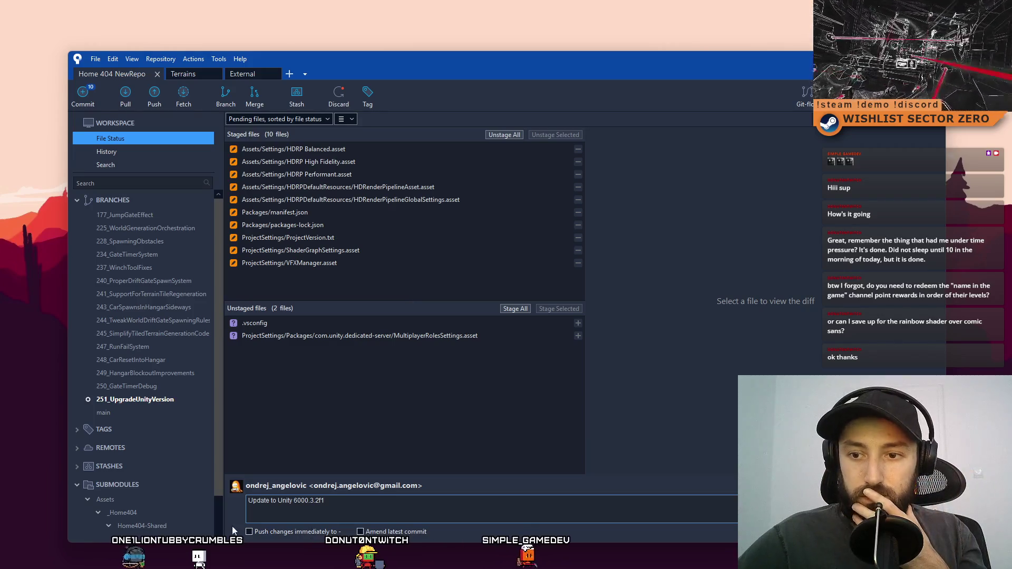
click(251, 504)
text(Initial)
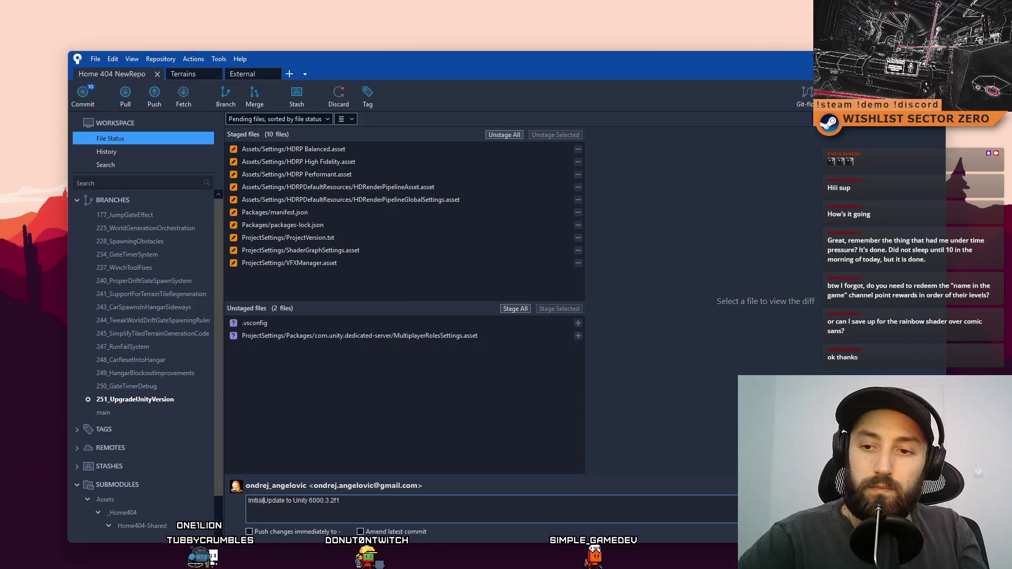
click(515, 513)
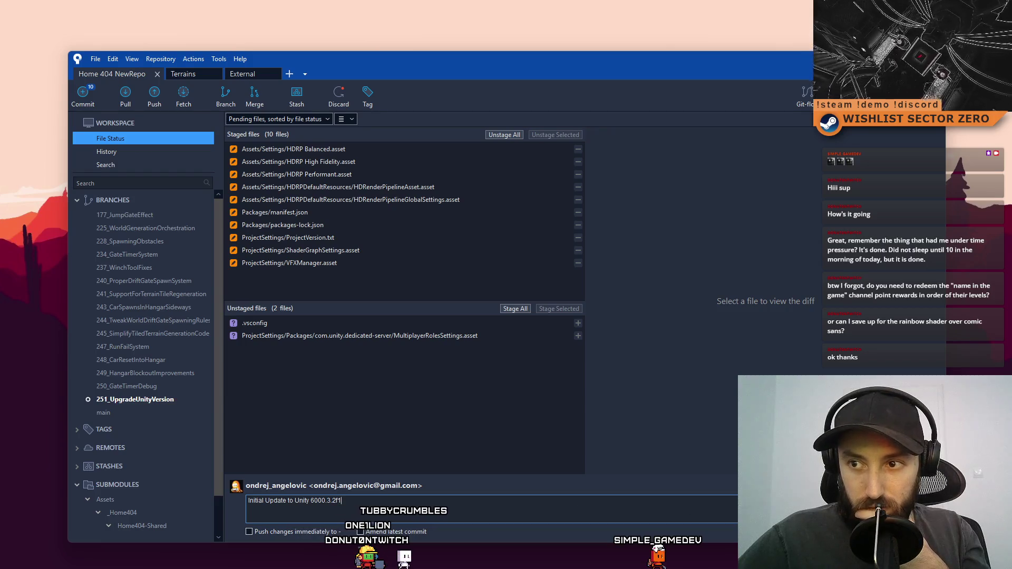
- Commit the staged files to 251_UpgradeUnityVersion, skipping the submodule check
key(ctrl+Return)
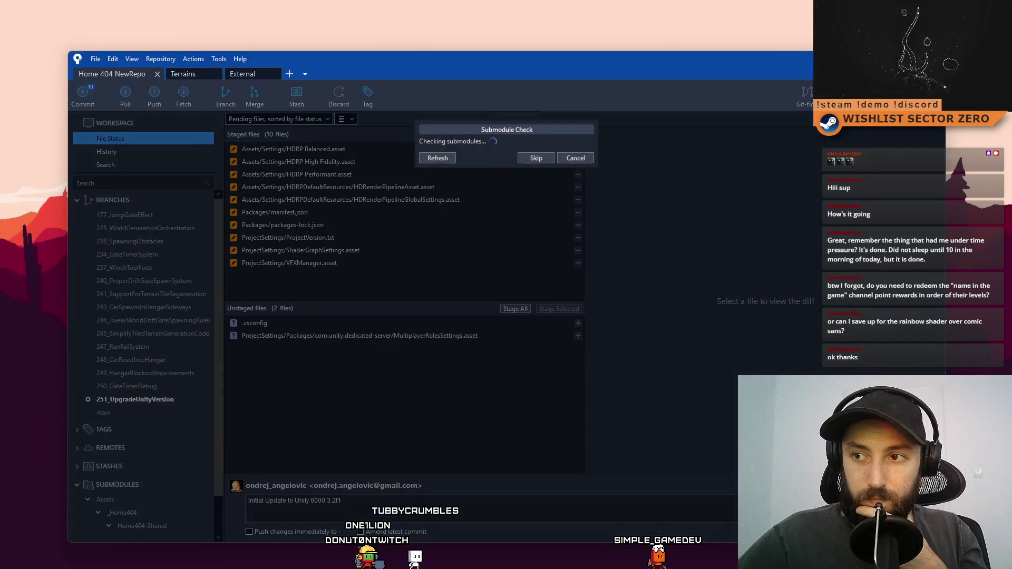
click(546, 220)
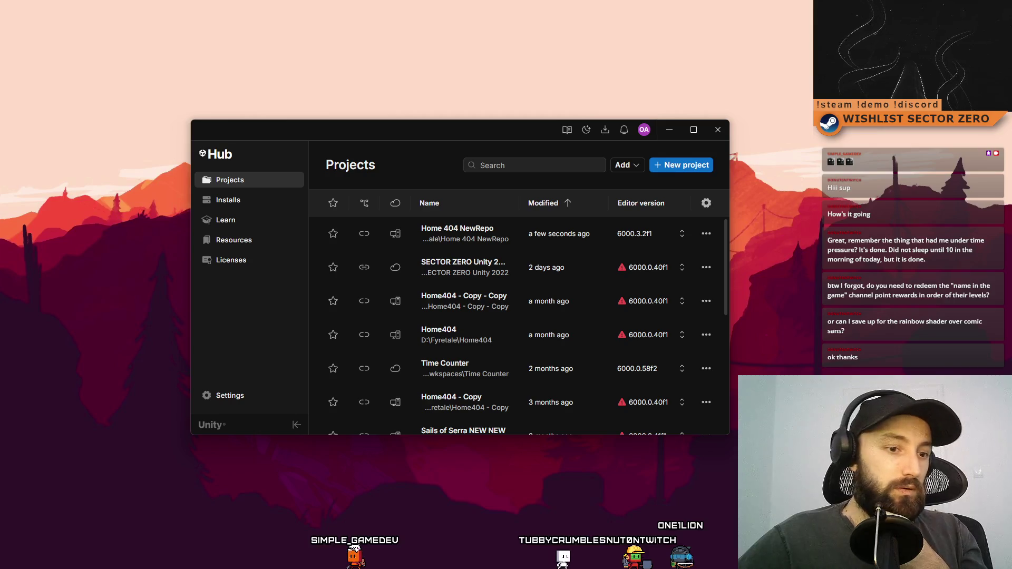
key(alt+Tab)
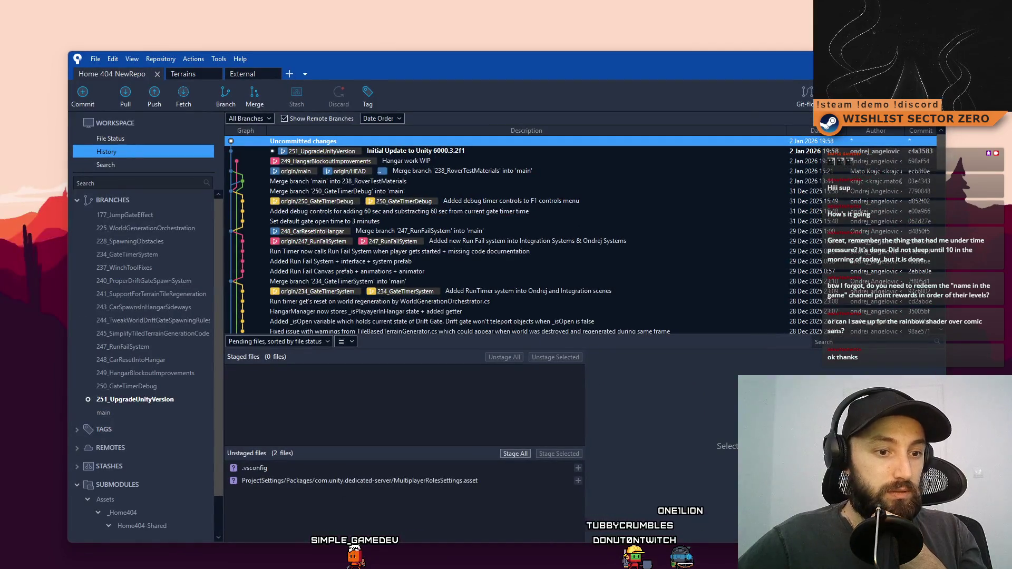
- Download the Fullscreen Editor 2.2.10 update from My Assets in Unity's Package Manager
key(alt+Tab)
key(alt+Tab)
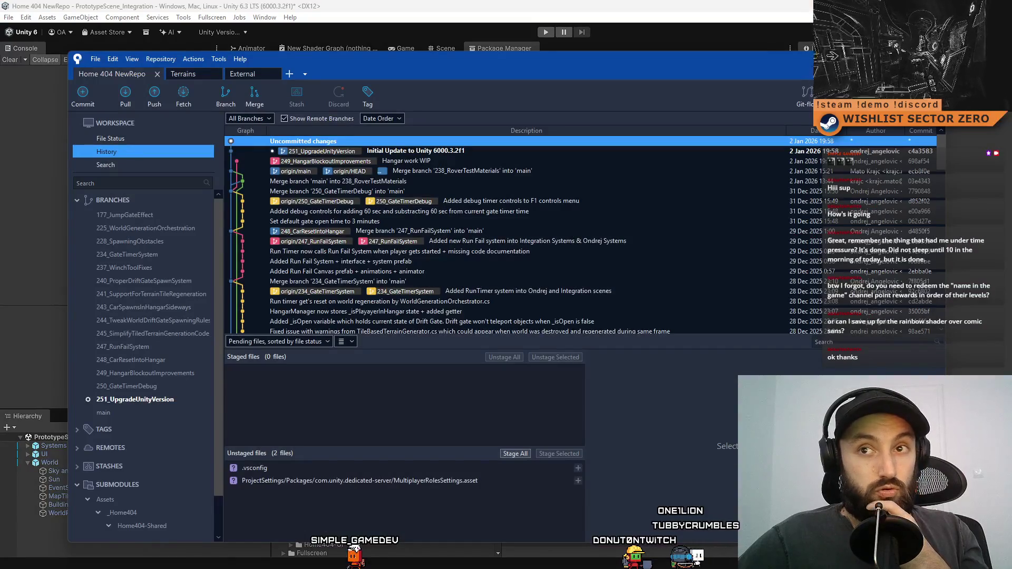
key(alt+Tab)
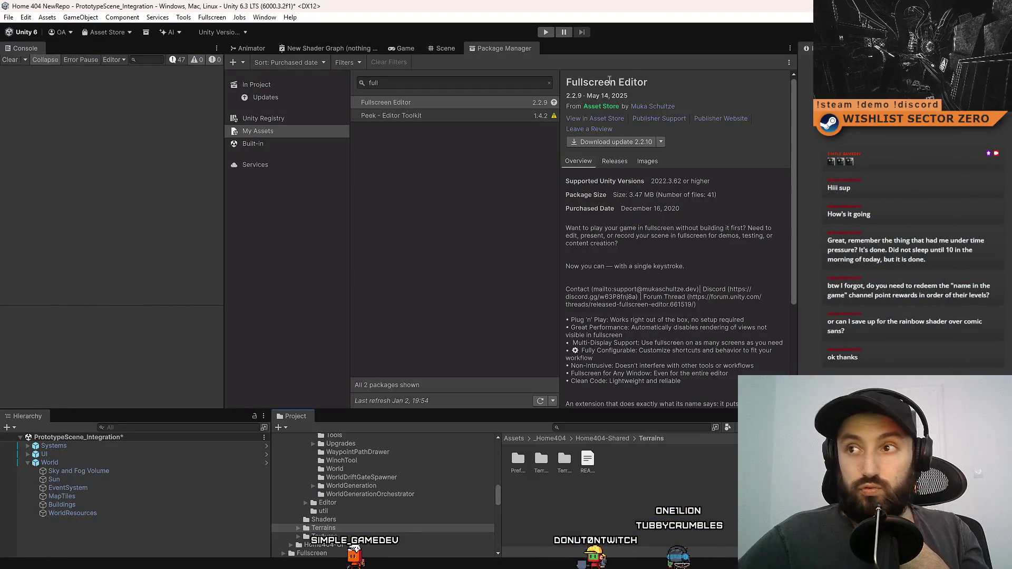
click(630, 145)
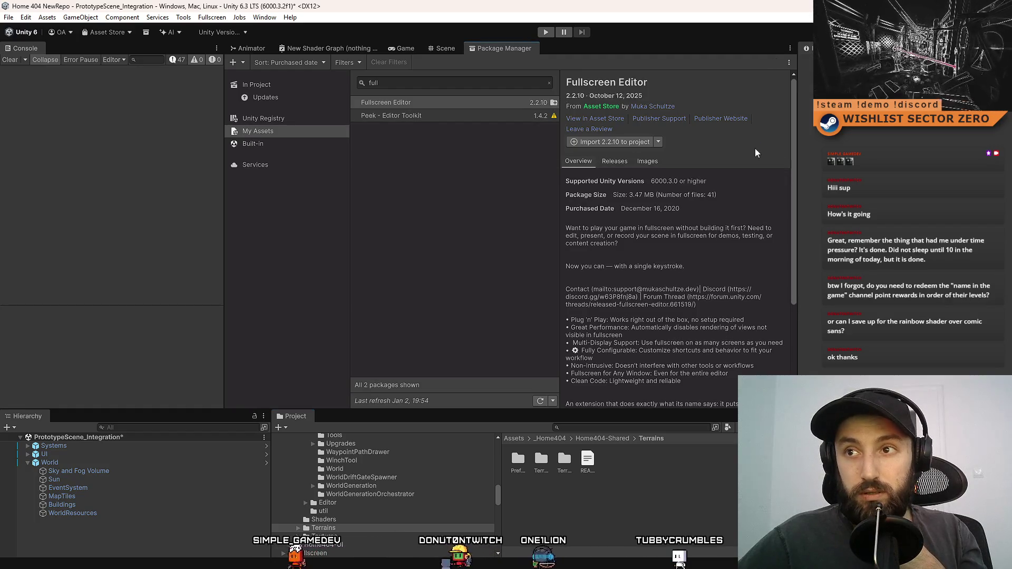
- Import all Fullscreen Editor 2.2.10 package files into the project after reviewing the list
click(624, 143)
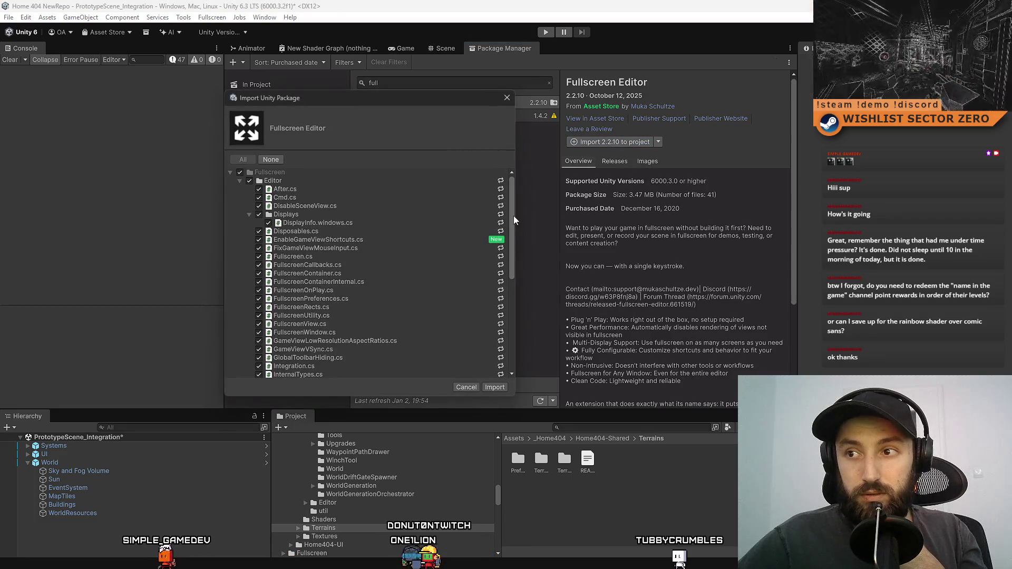
drag(515, 220, 505, 327)
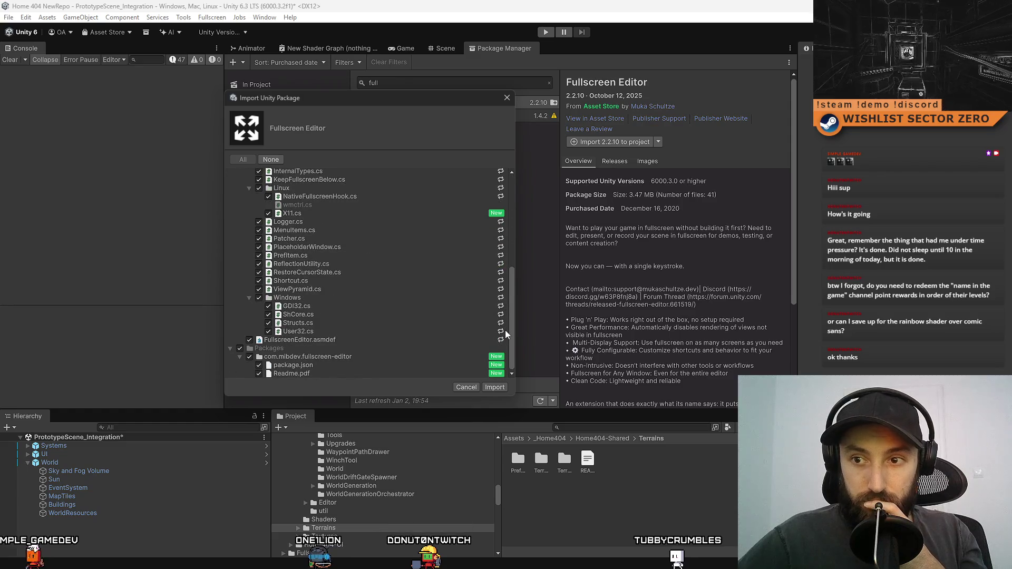
click(496, 388)
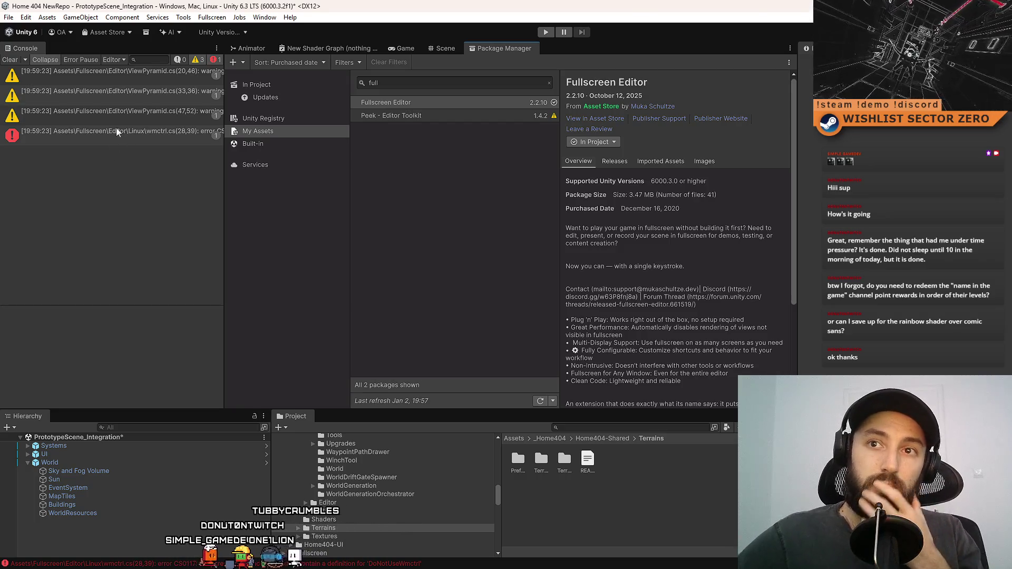
- Trace the wmctrl compile error and delete the Linux wmctrl.cs script
click(18, 59)
click(149, 76)
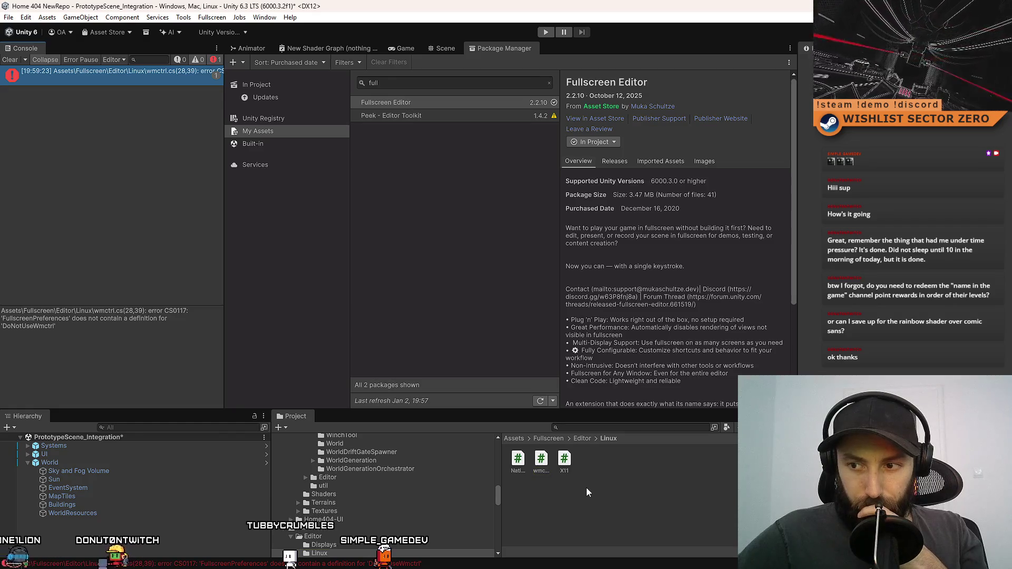
click(586, 439)
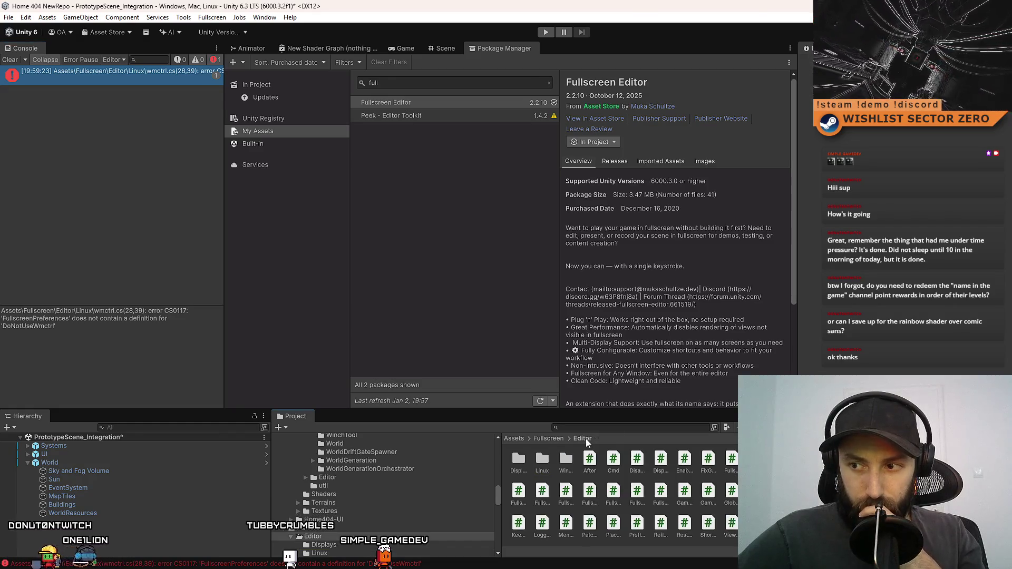
double_click(542, 460)
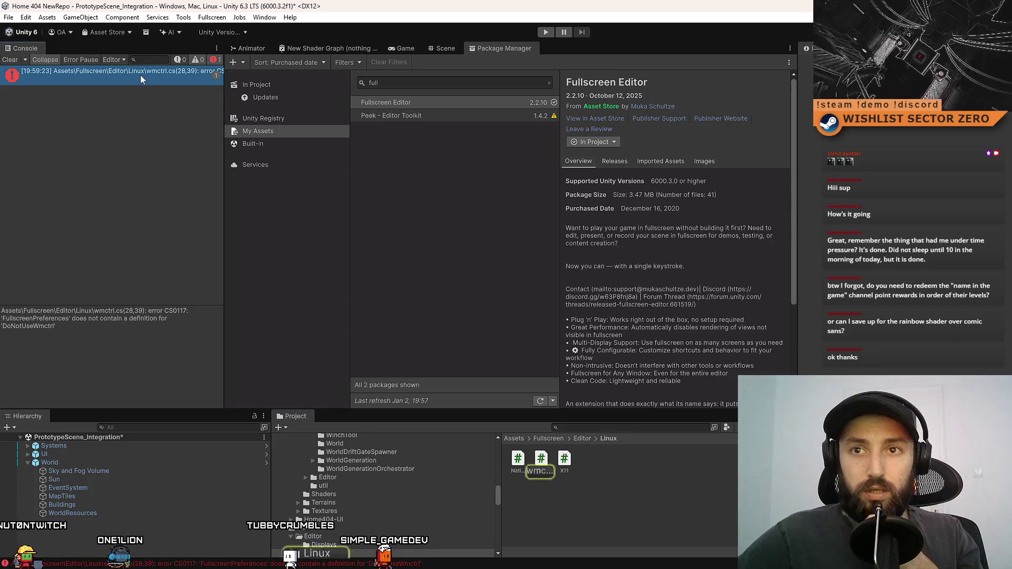
click(543, 461)
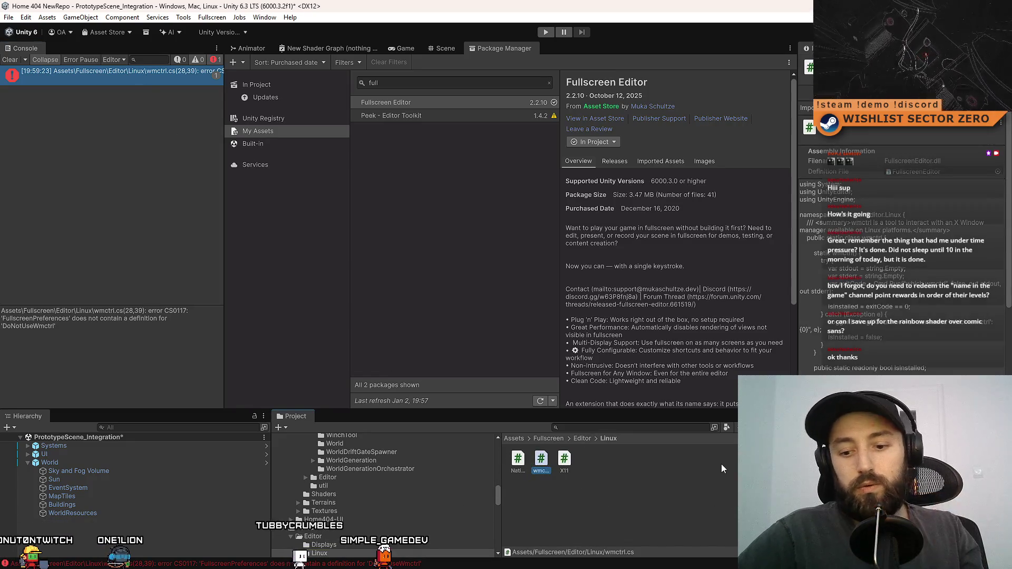
key(Delete)
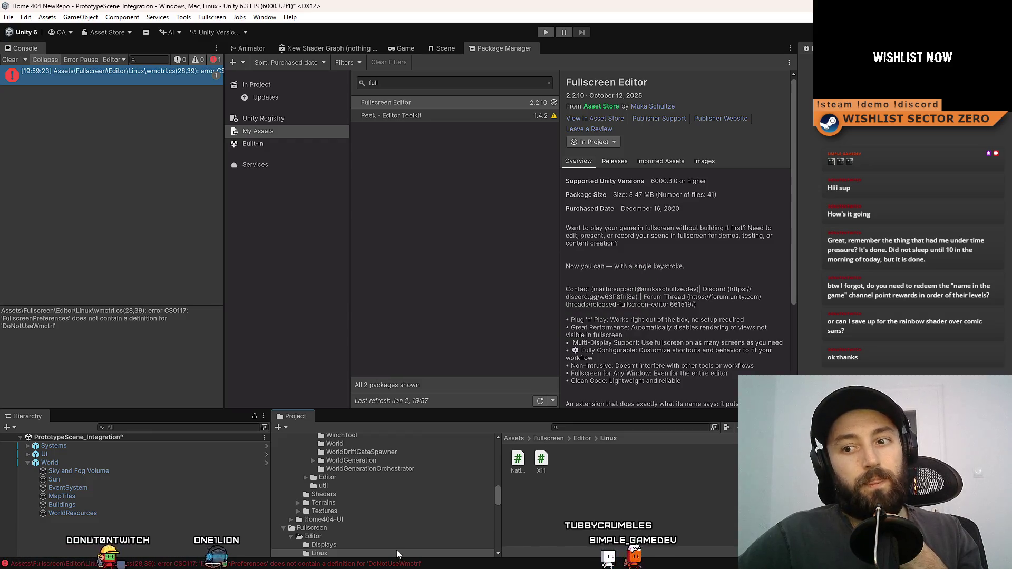
- Delete the whole Assets/Fullscreen folder, confirming the deletion
click(331, 528)
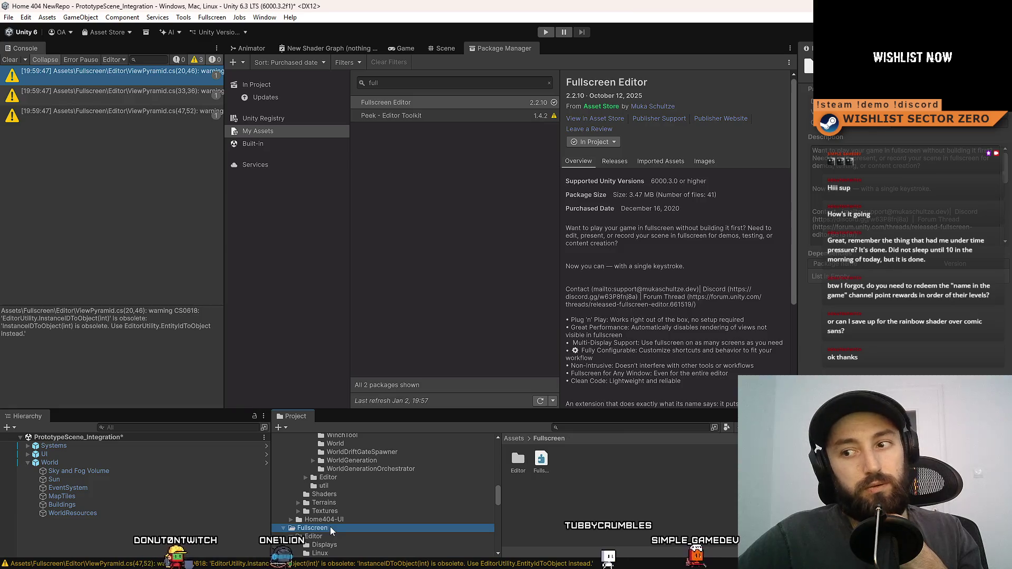
key(Delete)
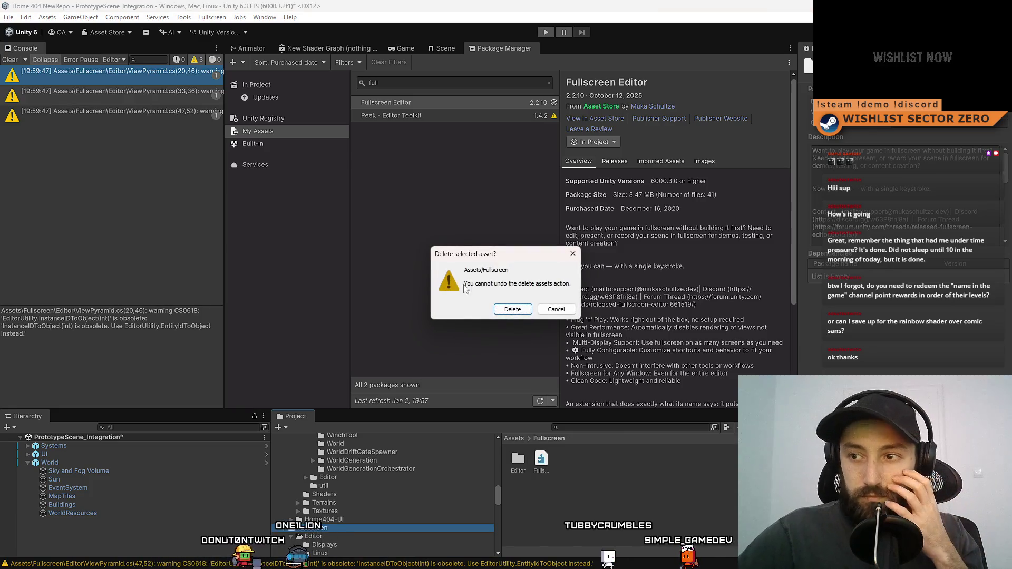
click(519, 311)
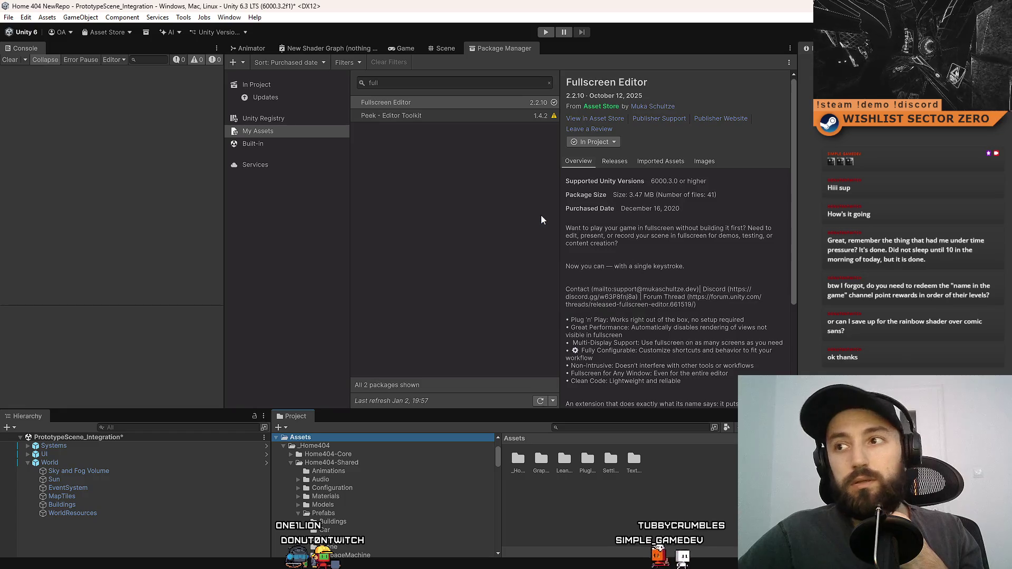
click(594, 142)
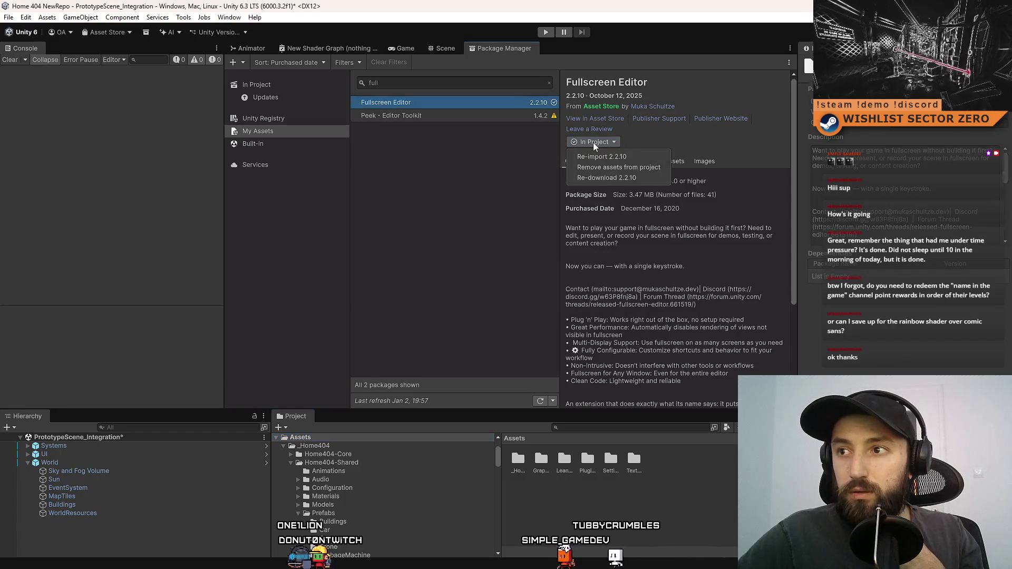
- Re-import all Fullscreen Editor 2.2.10 package files into the project
click(631, 155)
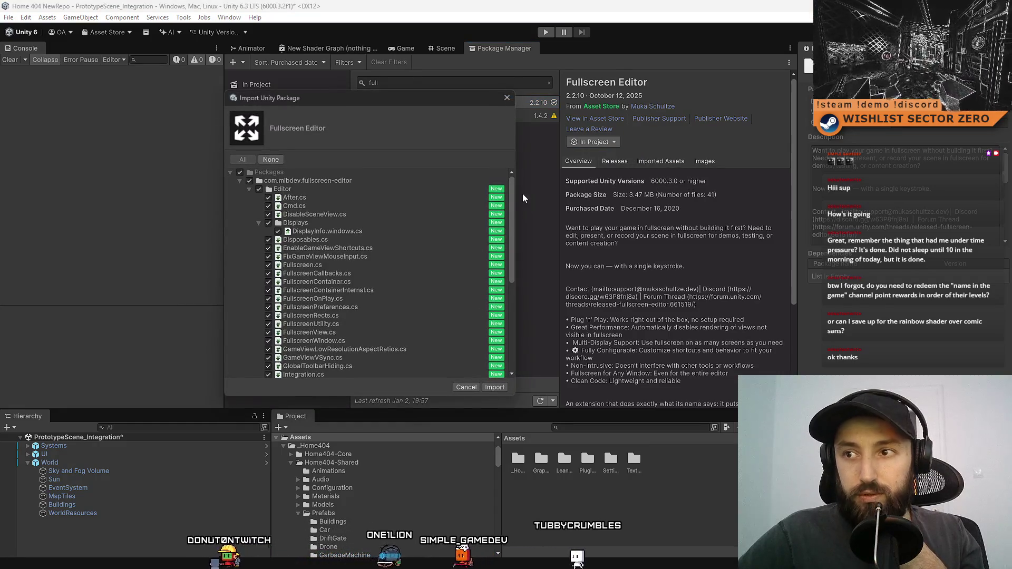
drag(513, 200, 521, 334)
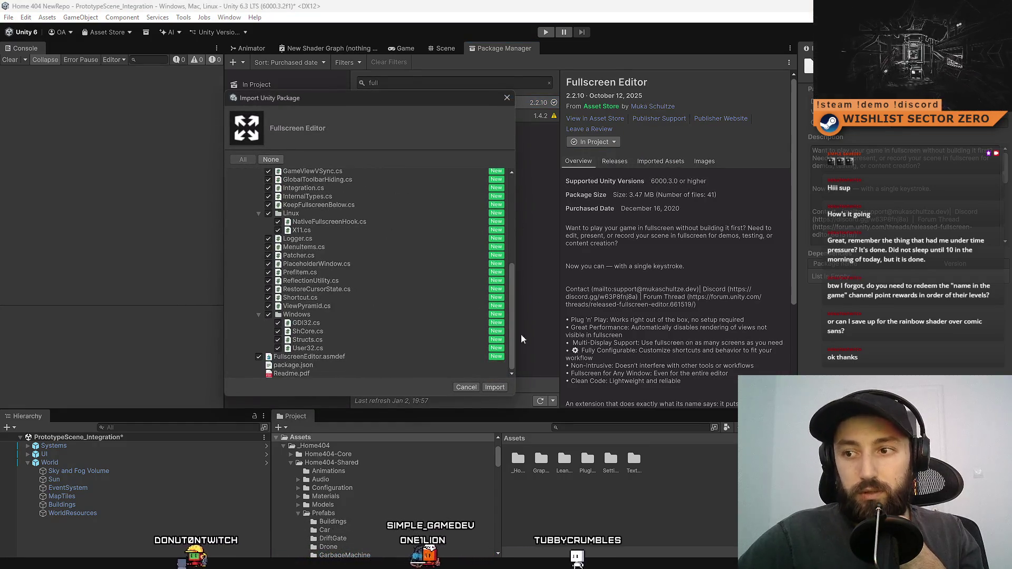
click(495, 387)
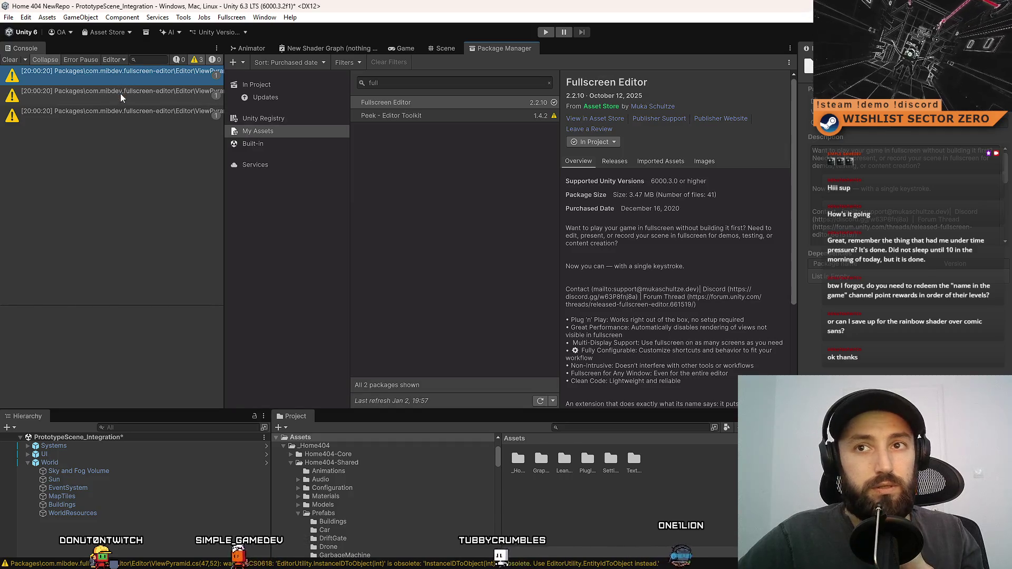
- Review the ViewPyramid obsolete-API warnings, clear the console, and test the fullscreen Game view with F10
double_click(129, 81)
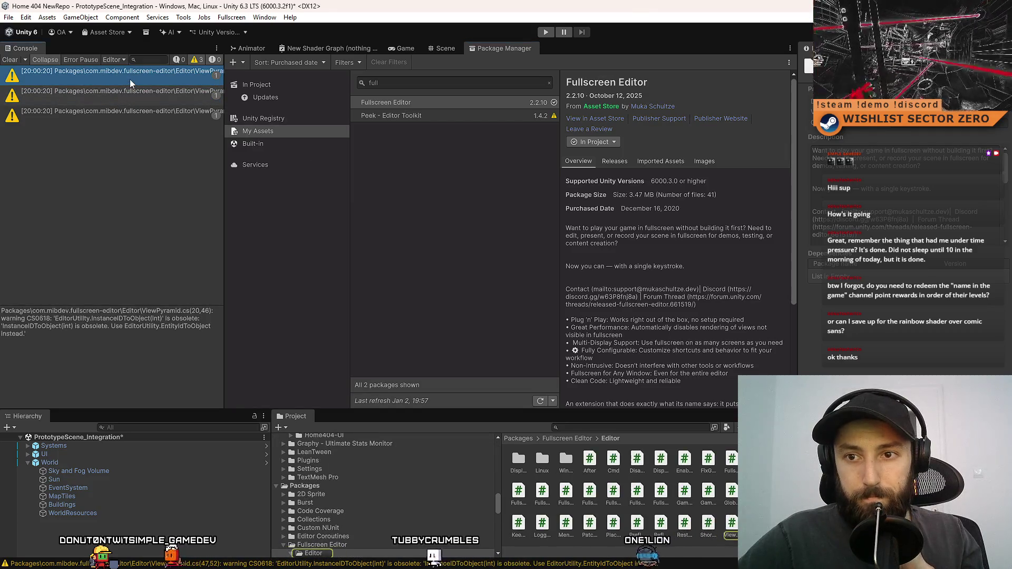
click(125, 107)
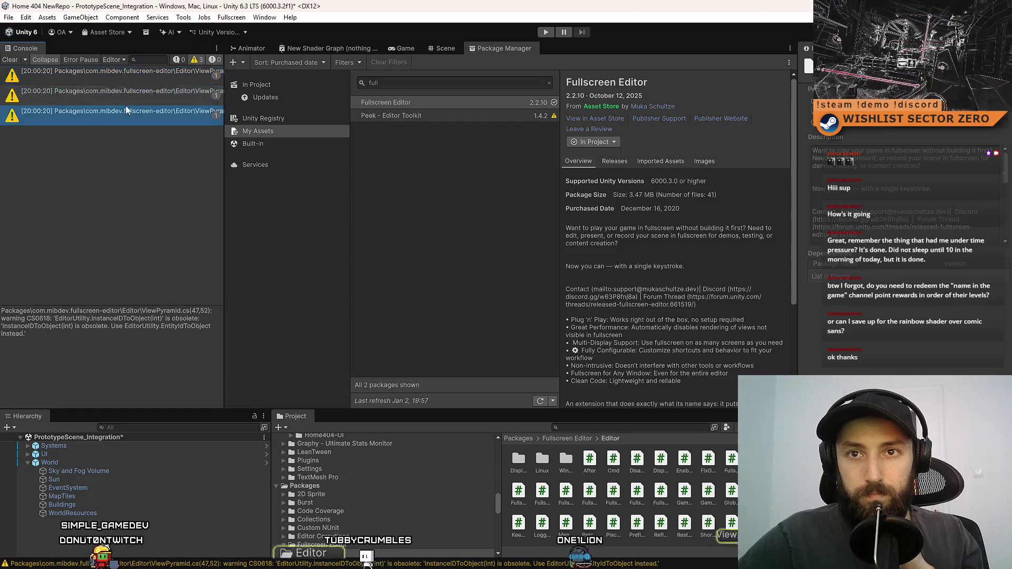
click(10, 59)
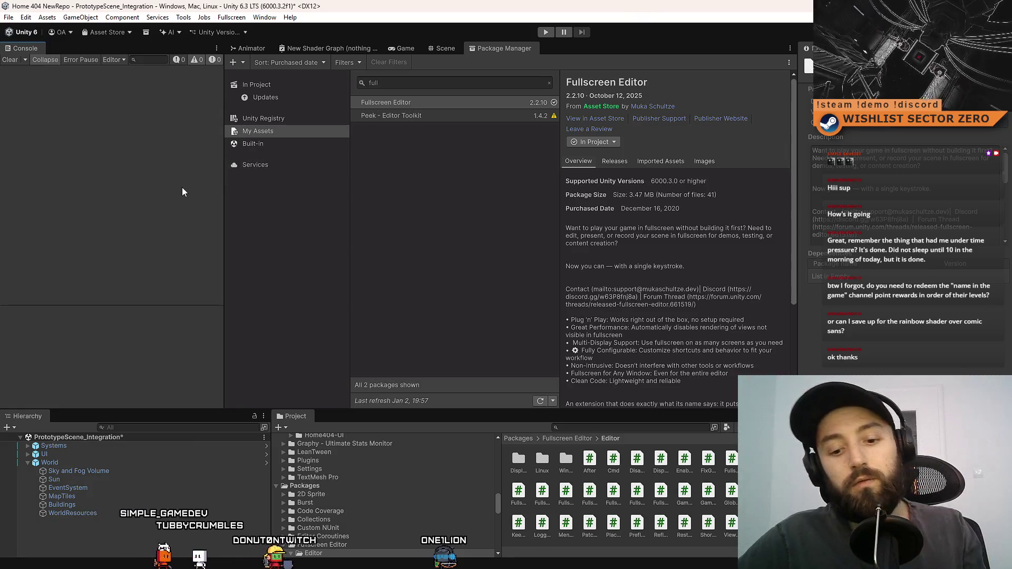
key(F10)
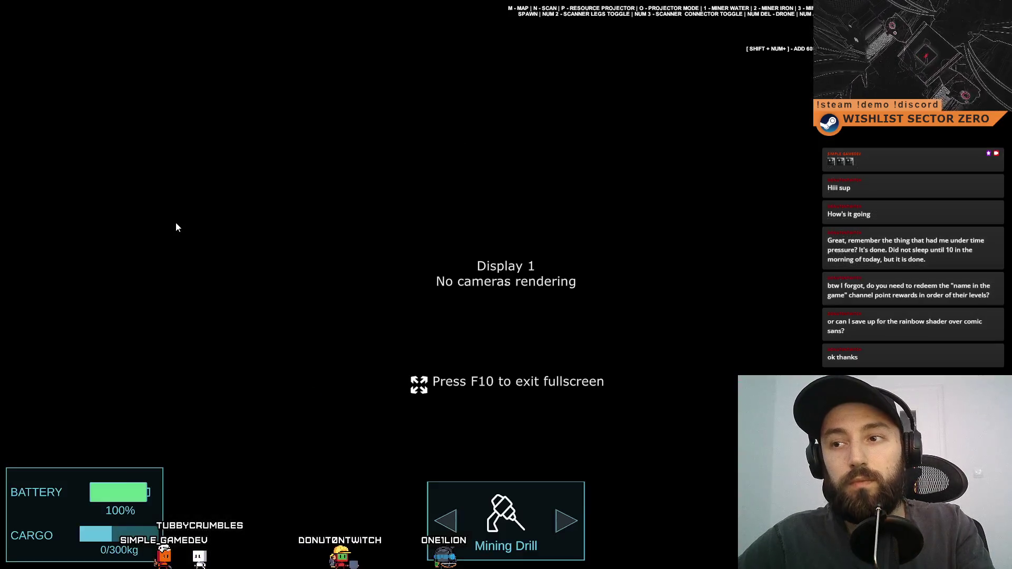
key(F10)
key(F11)
key(F11)
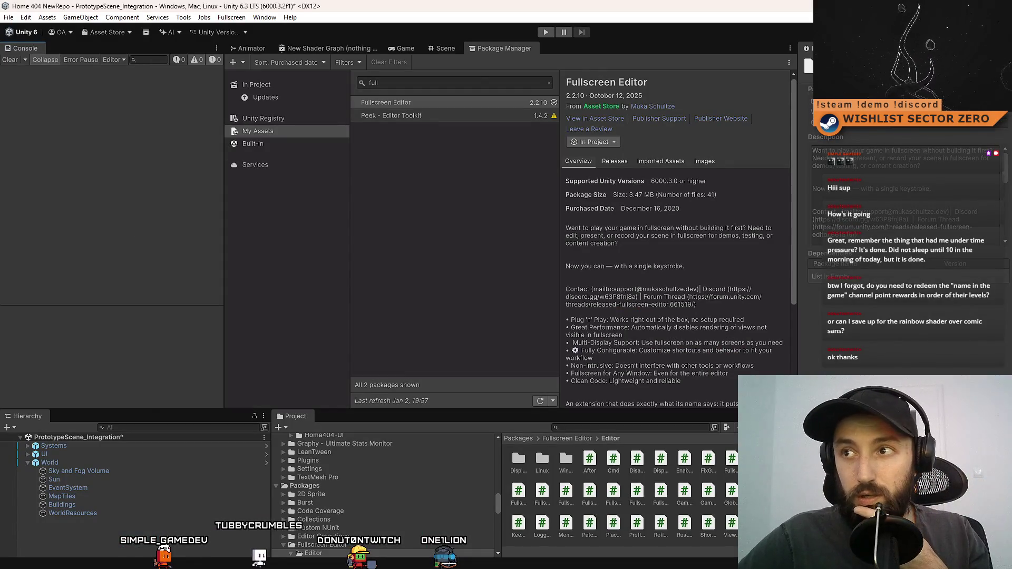
click(271, 97)
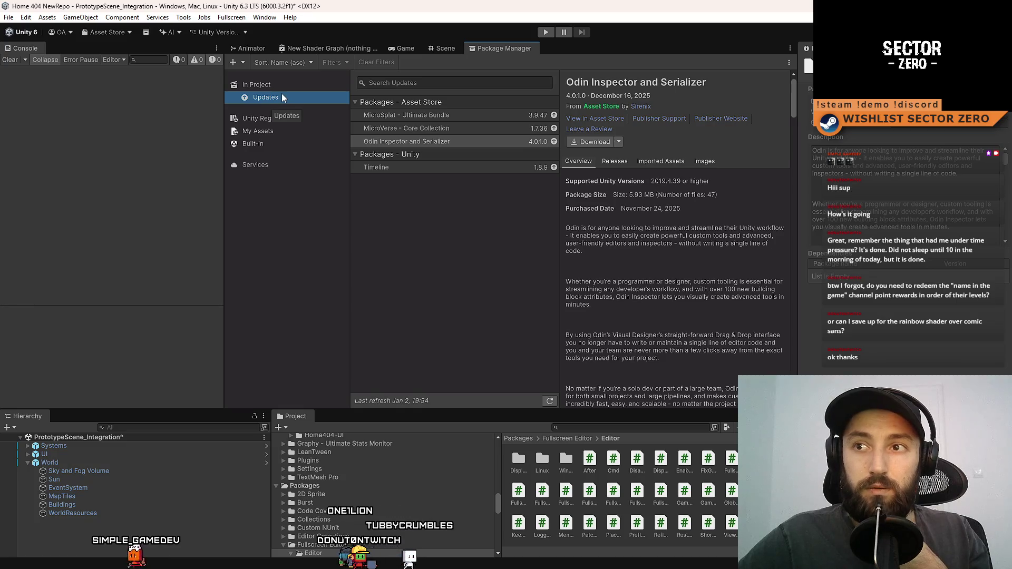
click(479, 115)
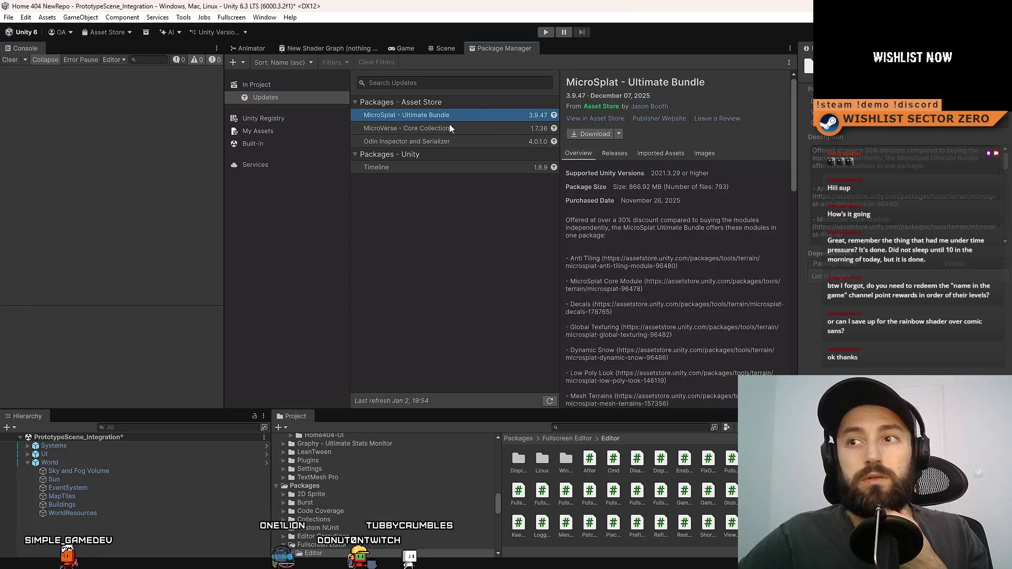
click(453, 127)
click(460, 116)
click(456, 127)
click(461, 117)
click(457, 126)
click(460, 116)
click(455, 127)
click(457, 117)
click(451, 129)
click(460, 141)
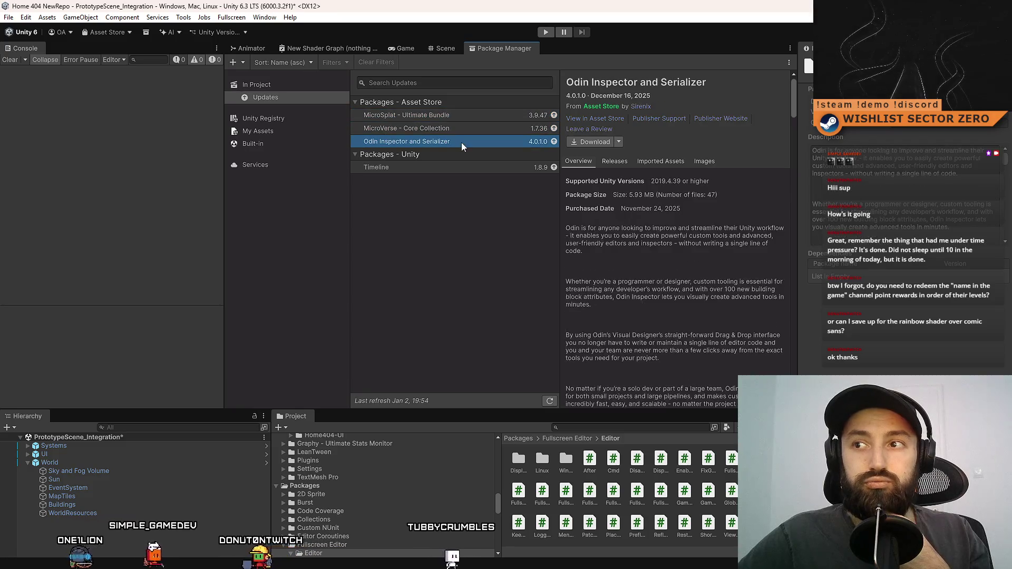
click(451, 168)
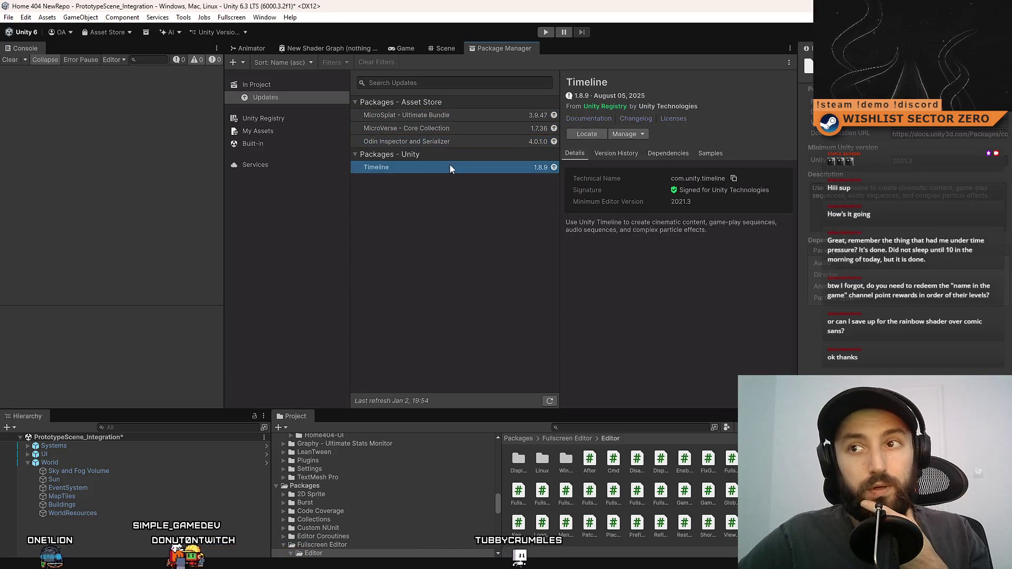
click(452, 142)
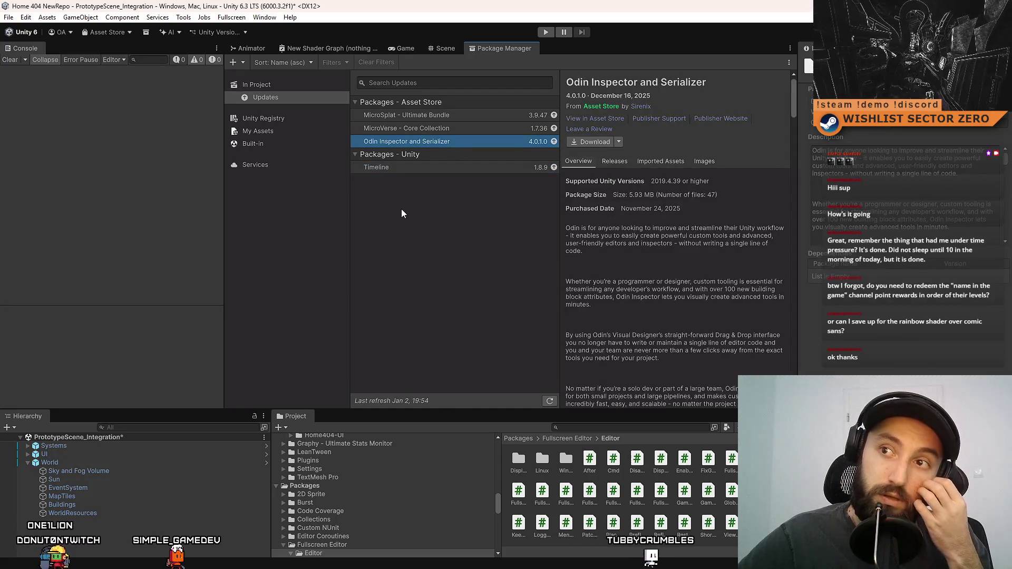
click(285, 100)
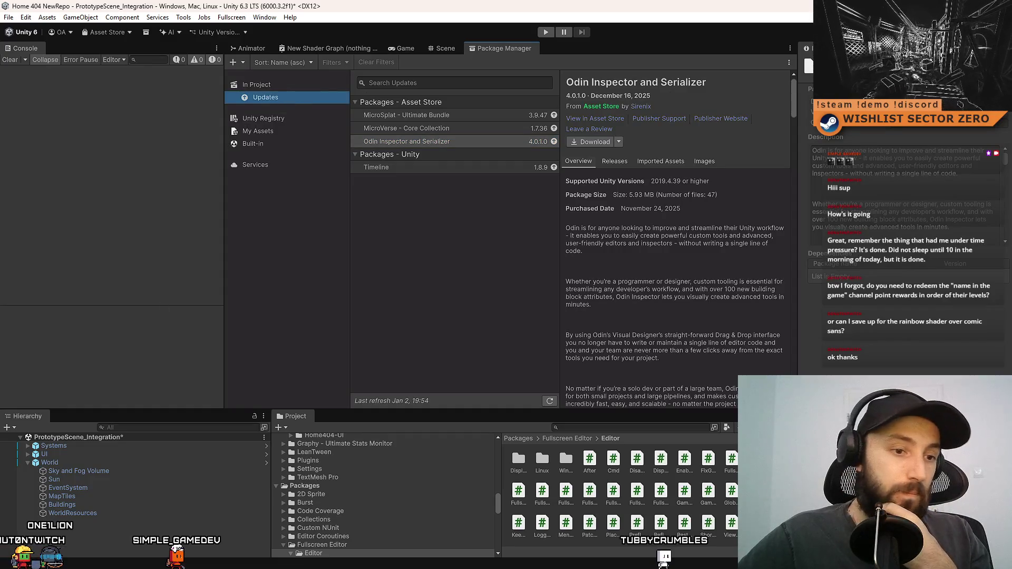
key(alt+Tab)
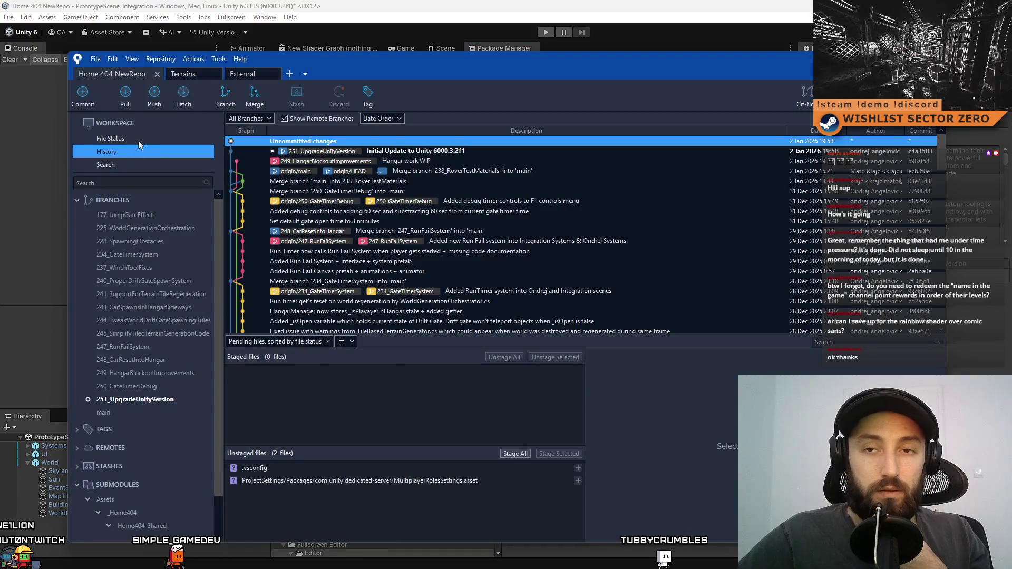
- Show the working-copy changes and glance at the Terrains and External repositories
click(138, 140)
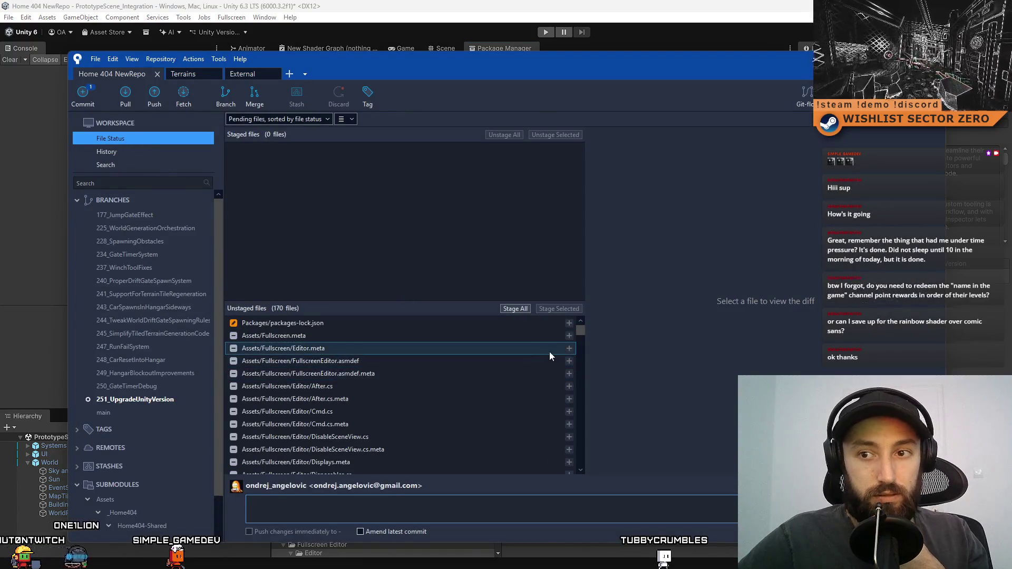
drag(582, 331, 572, 471)
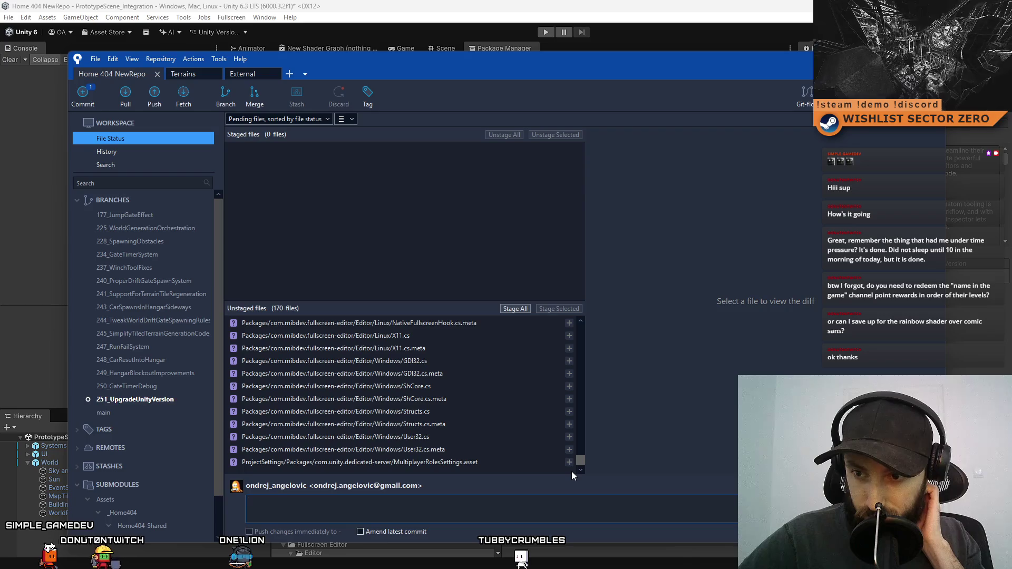
mouse_move(572, 472)
mouse_down()
mouse_move(565, 345)
mouse_move(550, 292)
mouse_up()
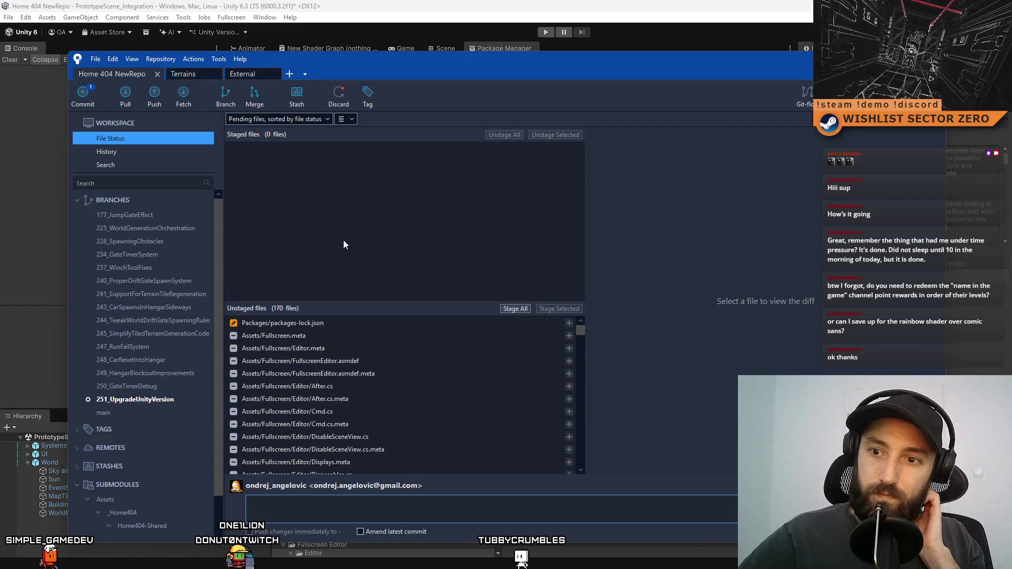
click(187, 74)
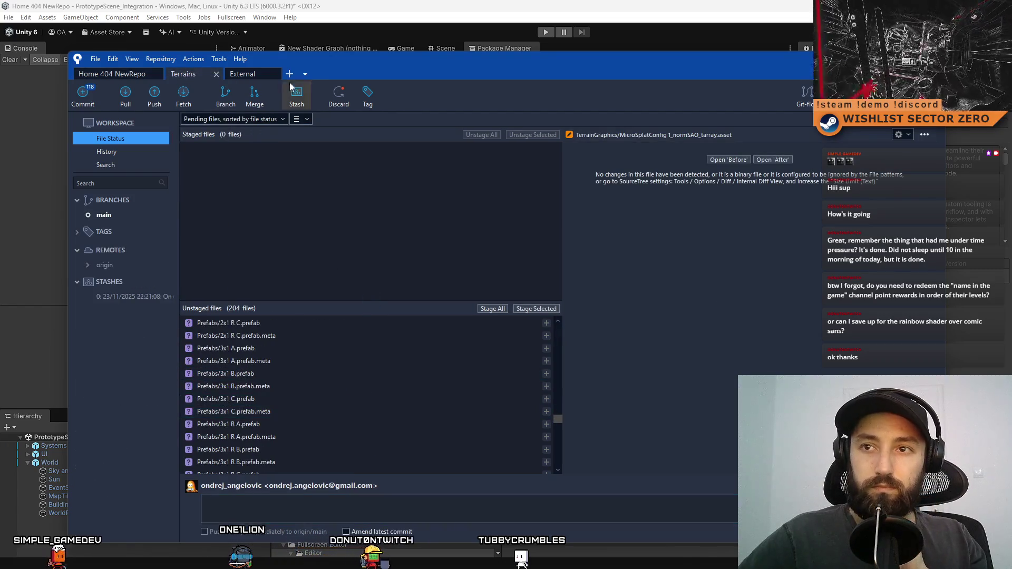
click(241, 74)
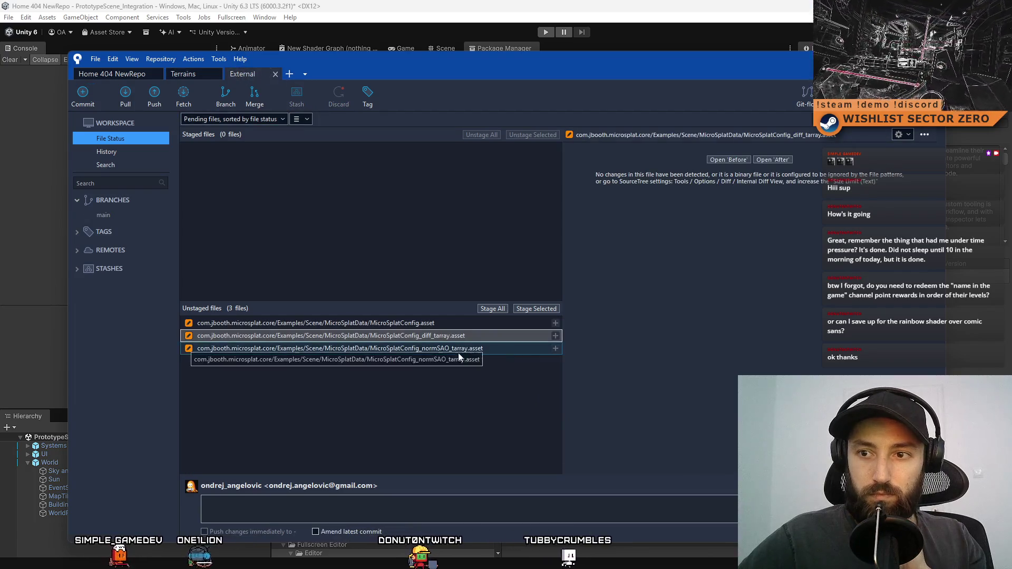
click(191, 76)
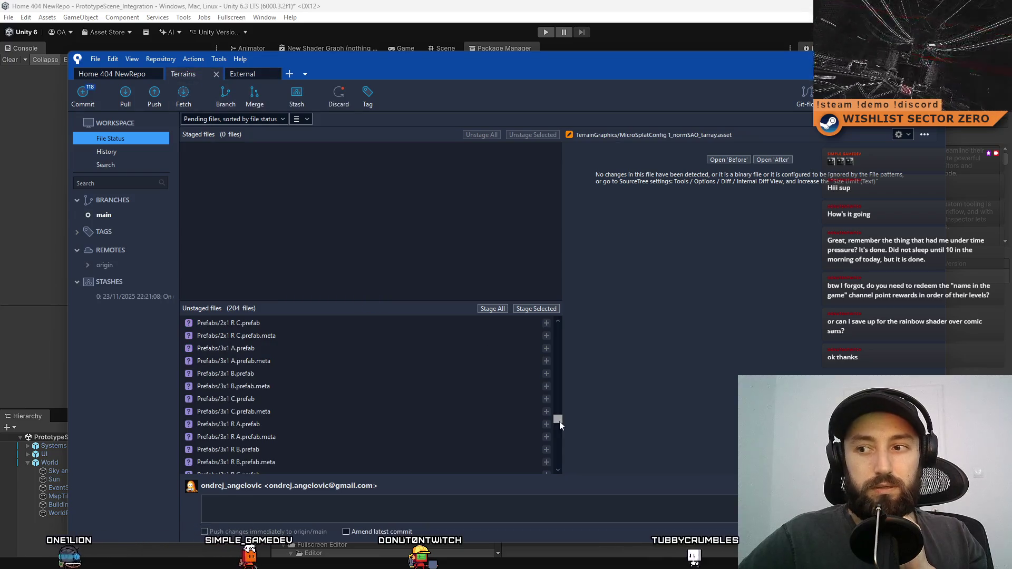
drag(558, 420, 560, 477)
- Return to Home 404 NewRepo and preview the packages-lock.json diff among the 170 unstaged files
click(113, 74)
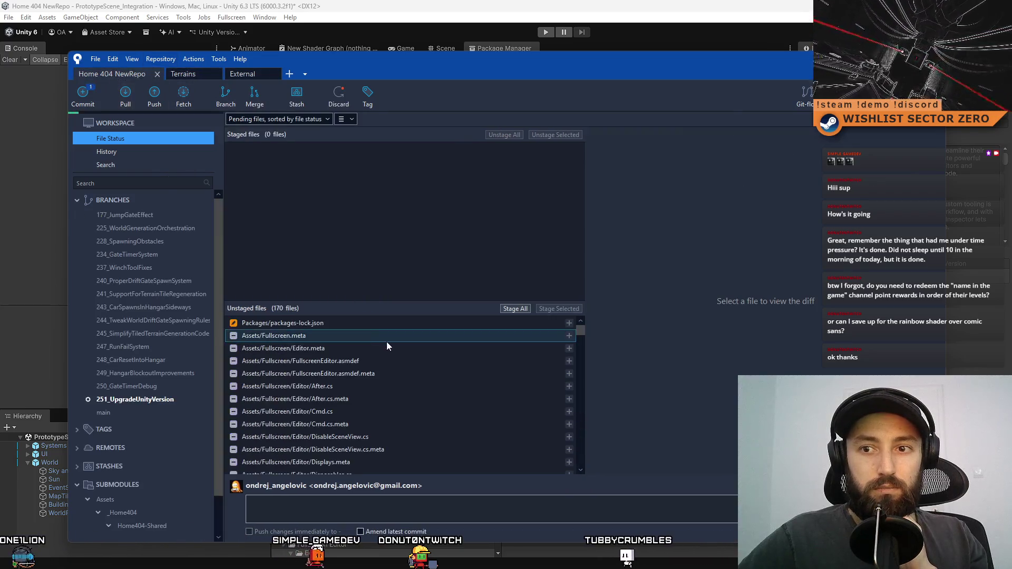
mouse_move(581, 332)
mouse_down()
mouse_move(582, 473)
mouse_move(574, 391)
mouse_up()
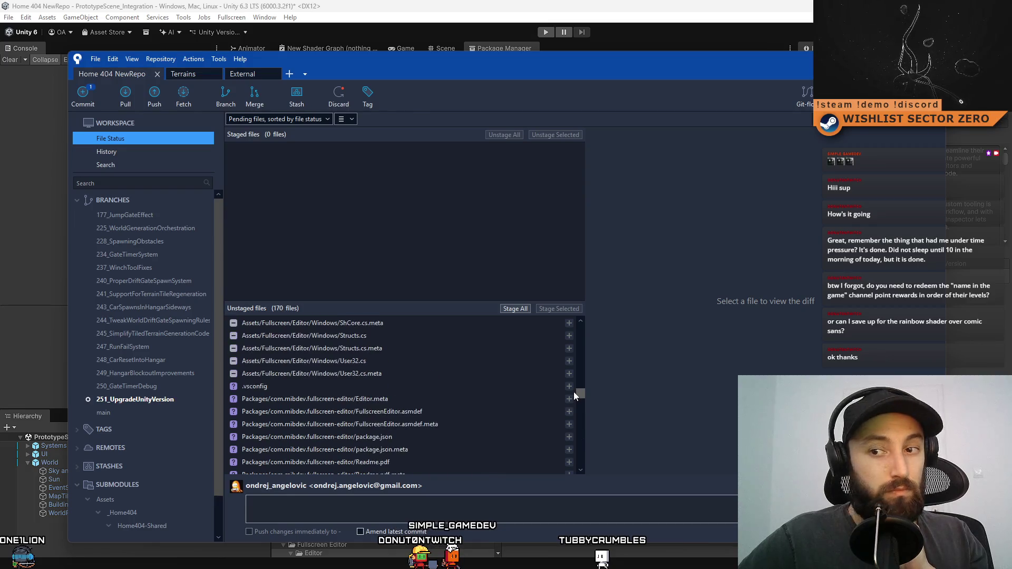
scroll(462, 387, up, 10)
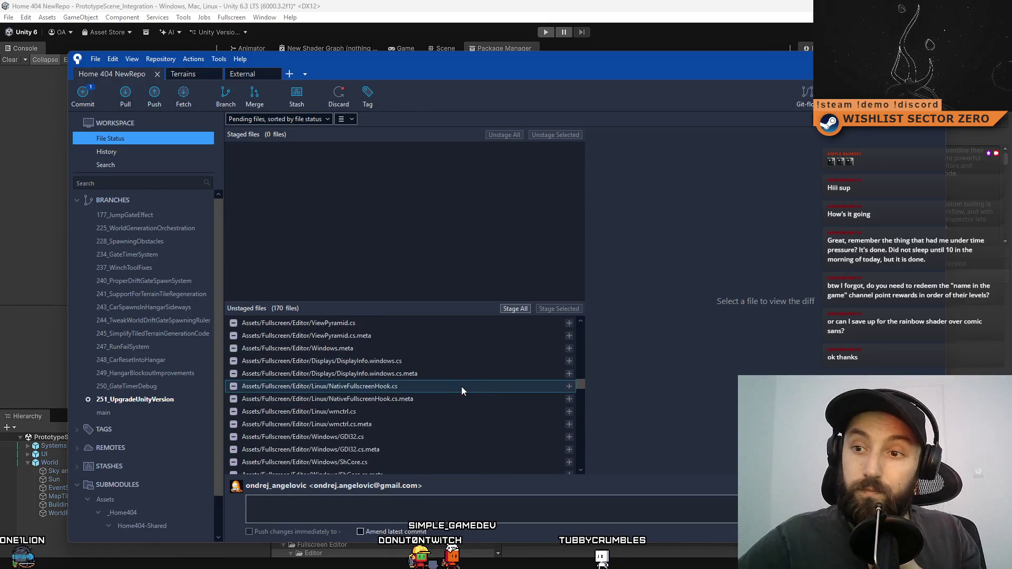
scroll(468, 449, up, 1)
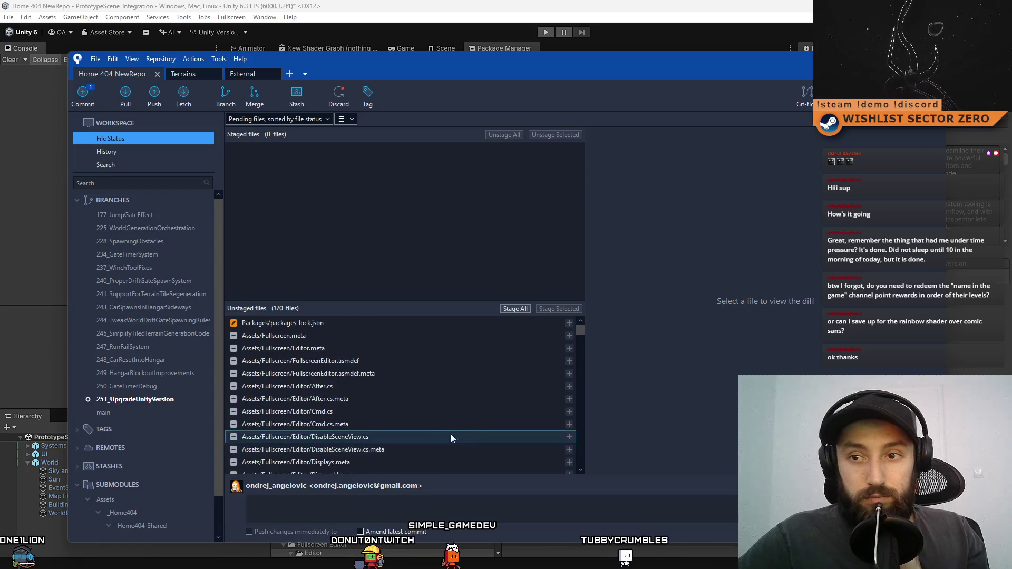
click(372, 325)
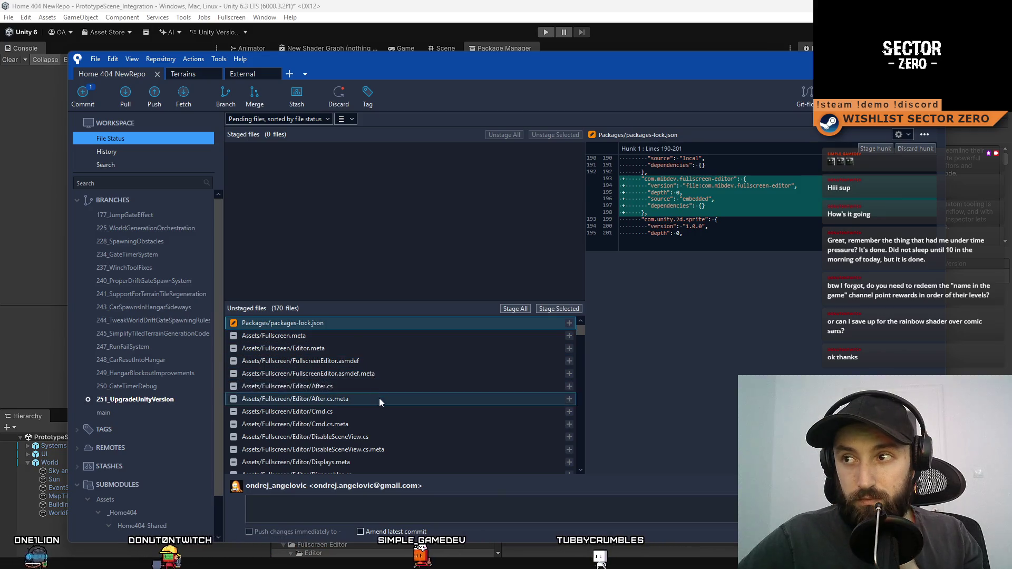
- Preview the Fullscreen.meta and MultiplayerRolesSettings.asset diffs, then stage all changes
click(349, 339)
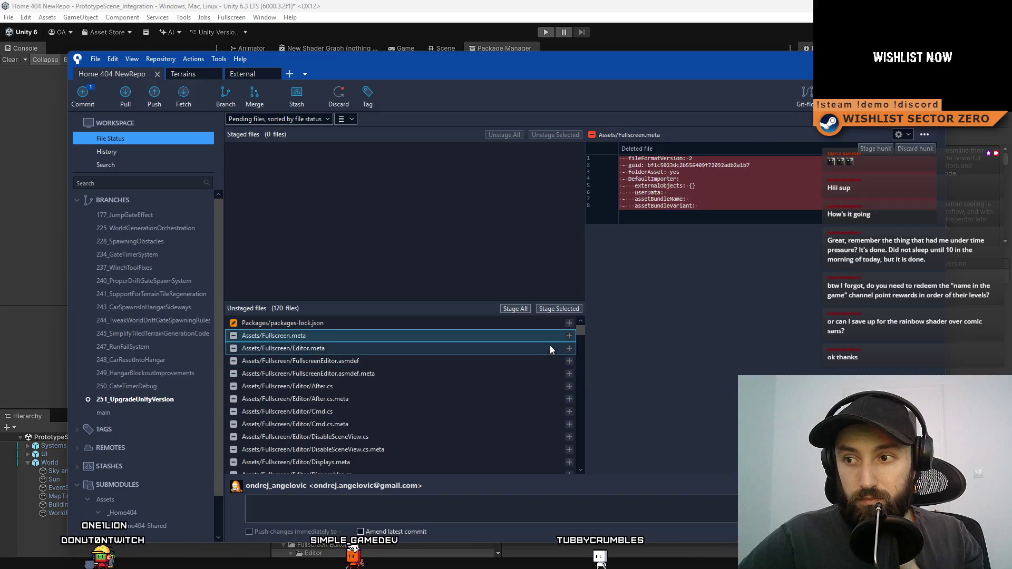
drag(581, 332, 604, 482)
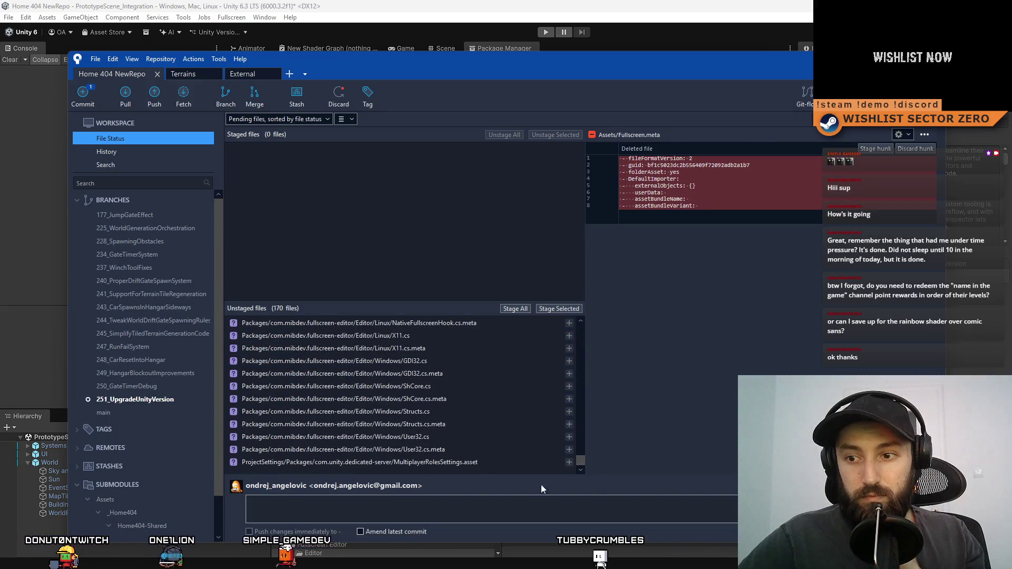
click(476, 463)
text(Updated Fullscreen Editor)
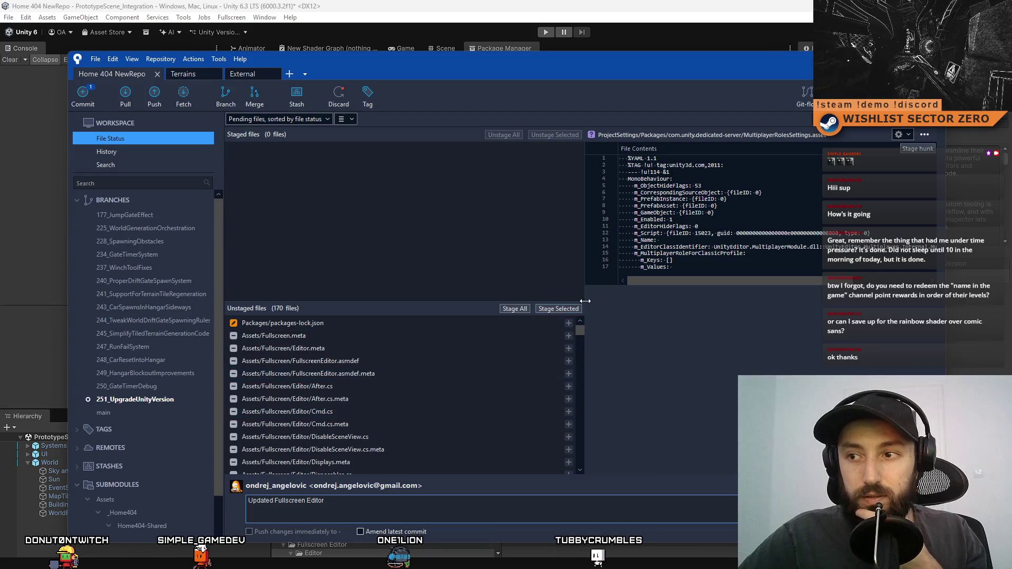
click(520, 309)
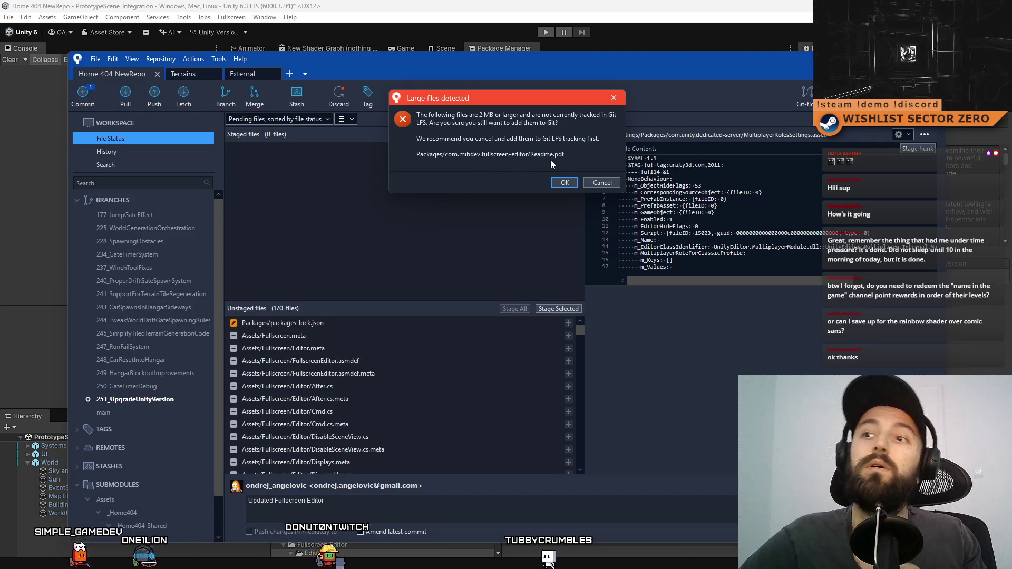
- Accept the Readme.pdf large-file warning and inspect the staged Readme.pdf and Readme.pdf.meta files
click(565, 182)
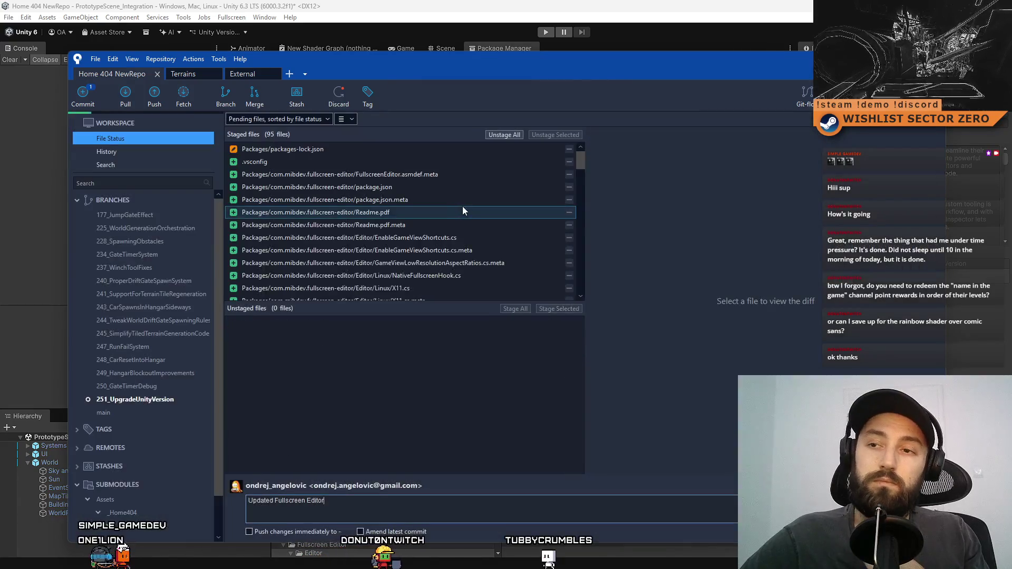
mouse_move(581, 161)
mouse_down()
mouse_move(585, 309)
mouse_move(569, 156)
mouse_move(577, 165)
mouse_up()
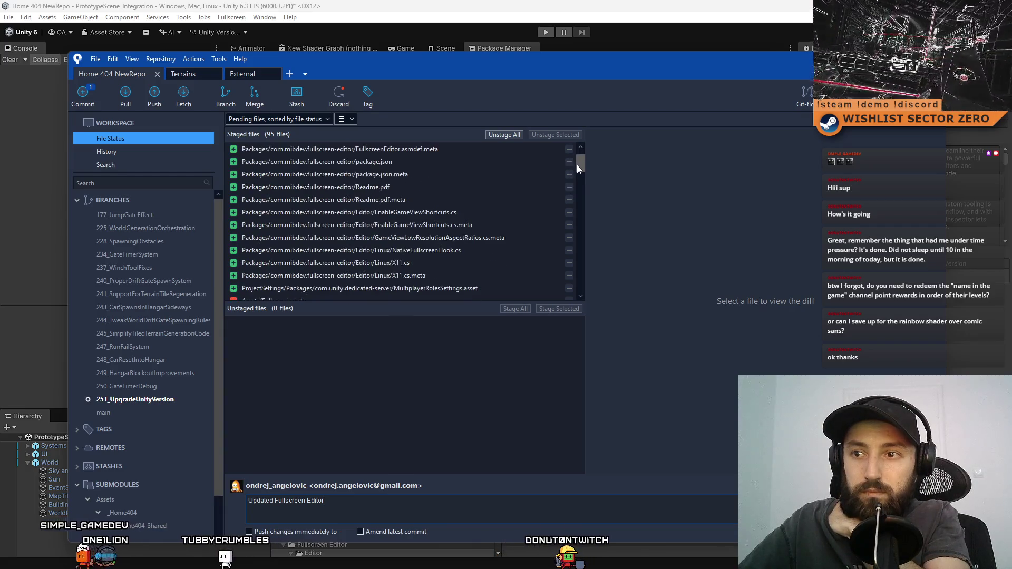
click(454, 189)
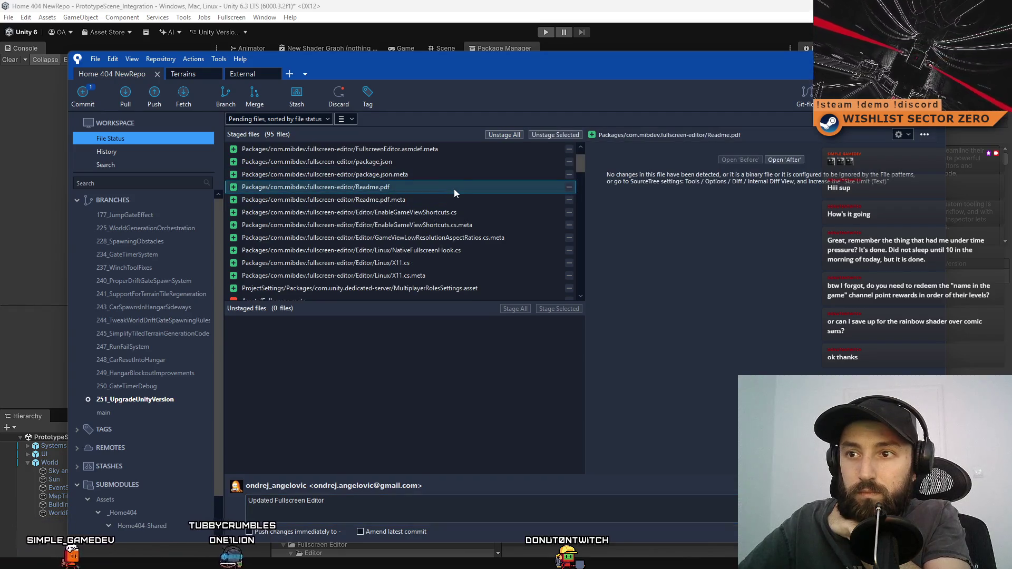
click(439, 201)
click(439, 188)
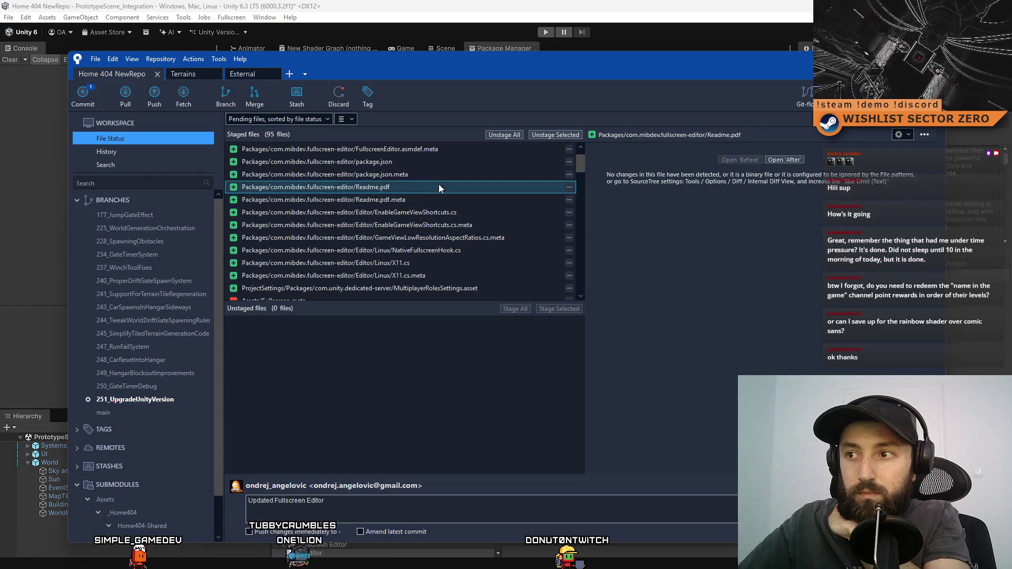
click(422, 196)
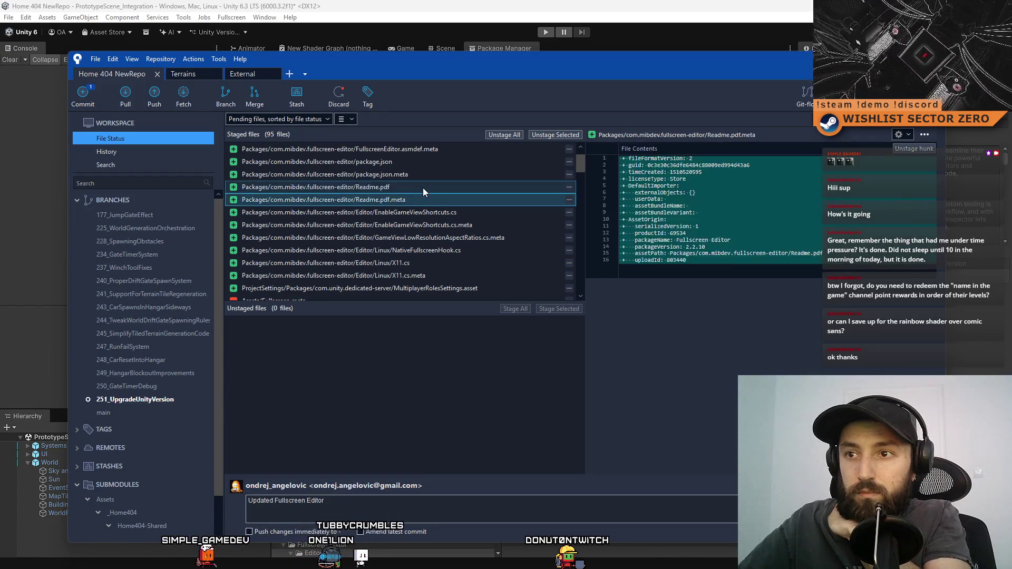
click(422, 189)
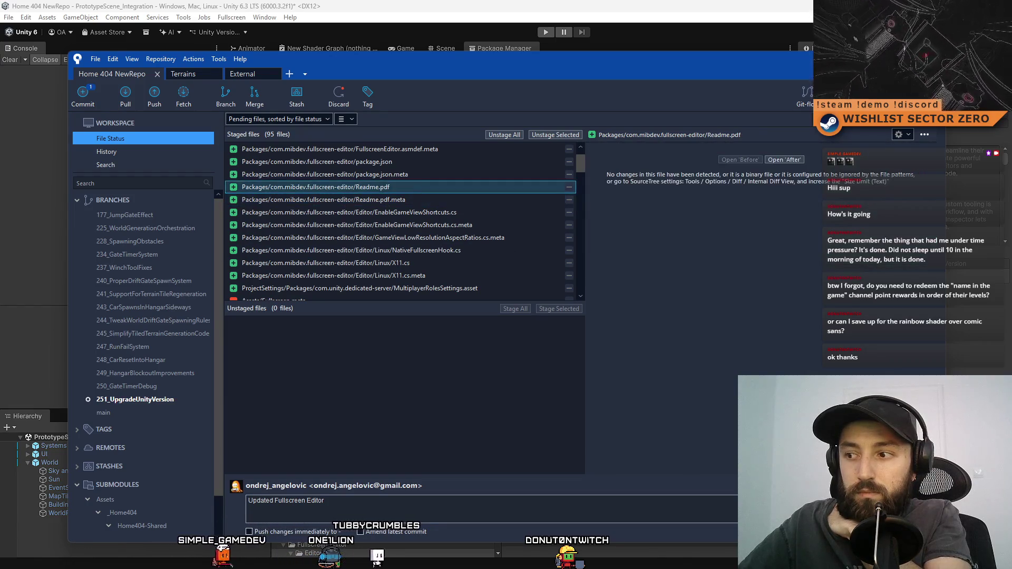
right_click(388, 184)
click(471, 188)
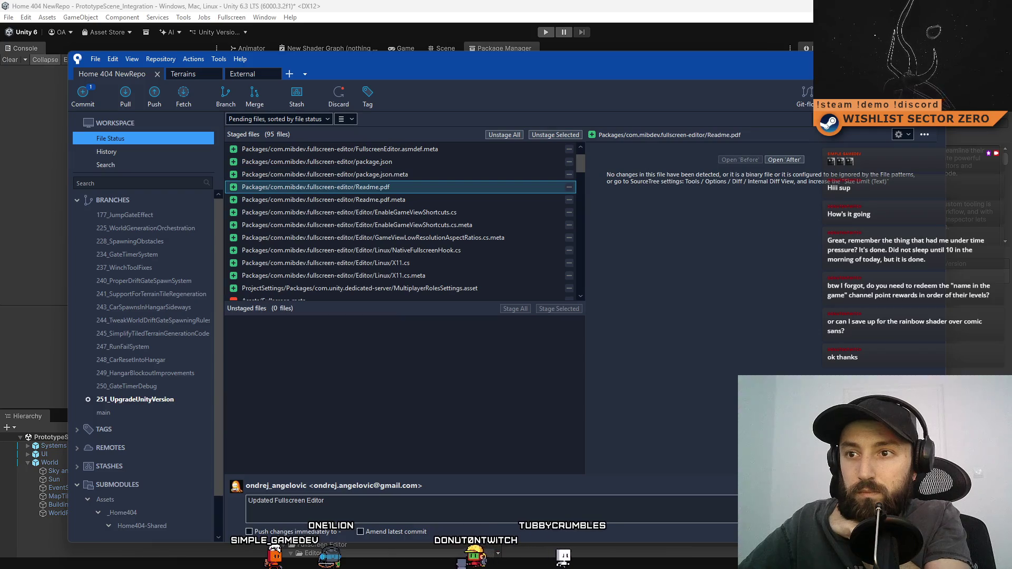
- Briefly search the Unity project assets for 're', then return to Sourcetree's staged changes
key(alt+Tab)
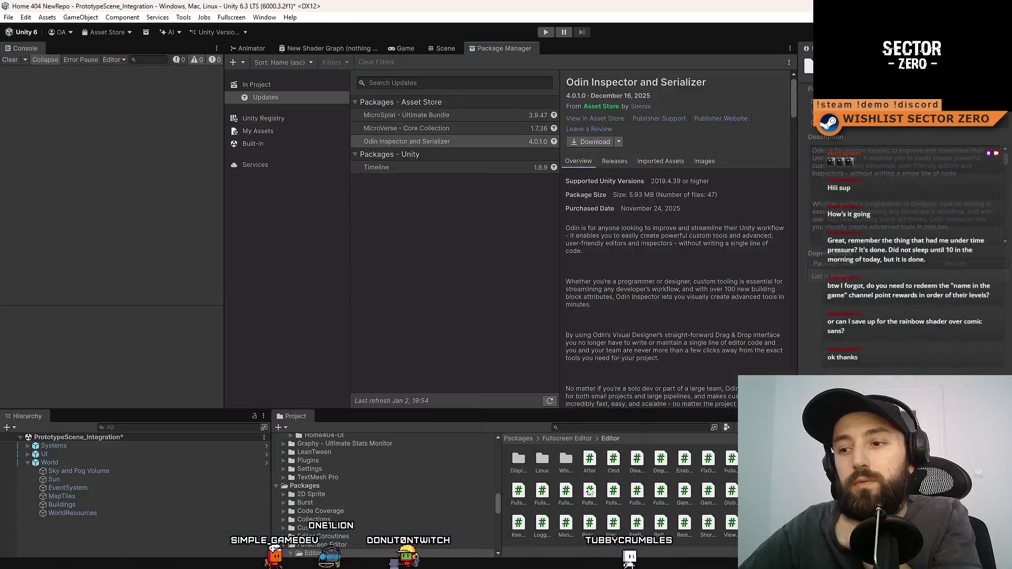
click(599, 427)
text(readm)
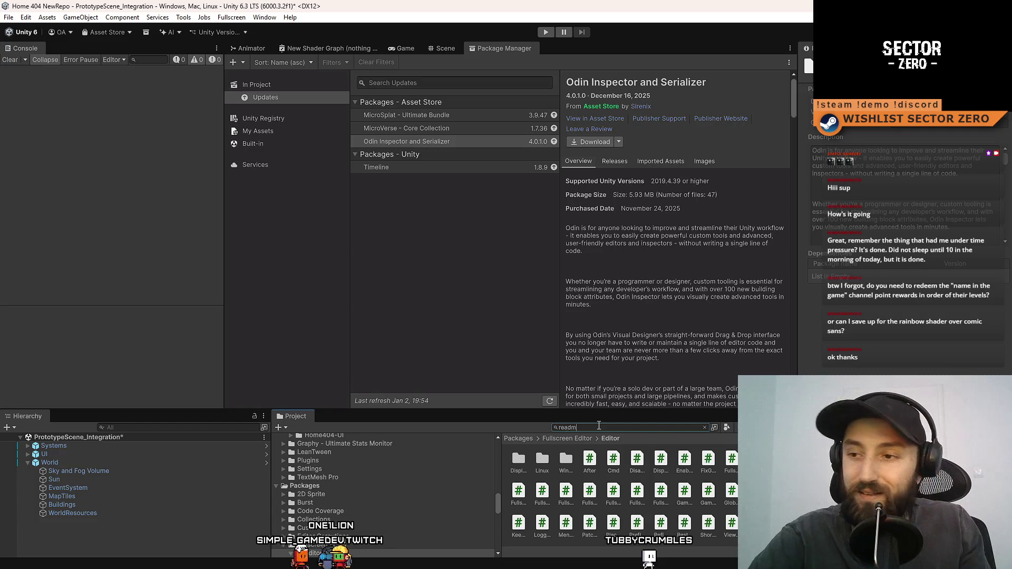
text(e)
key(BackSpace)
key(BackSpace)
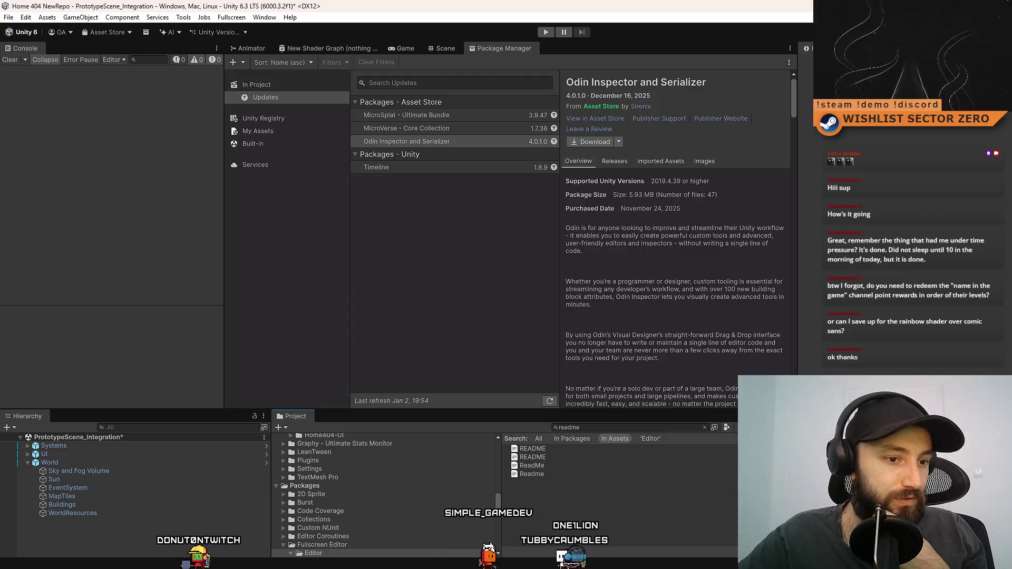
key(alt+Tab)
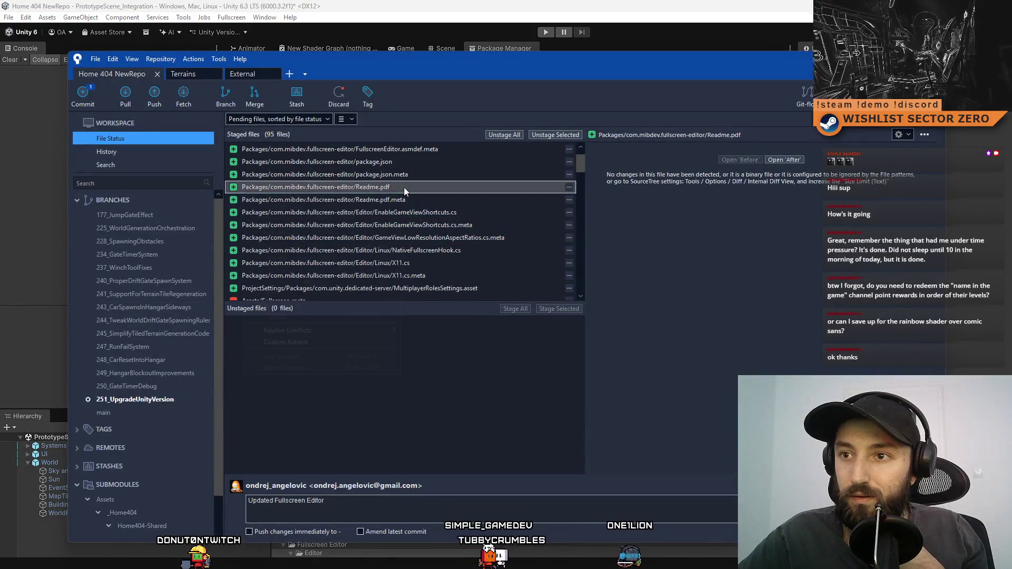
- Unstage Readme.pdf and Readme.pdf.meta from the staged changes
right_click(404, 188)
click(309, 206)
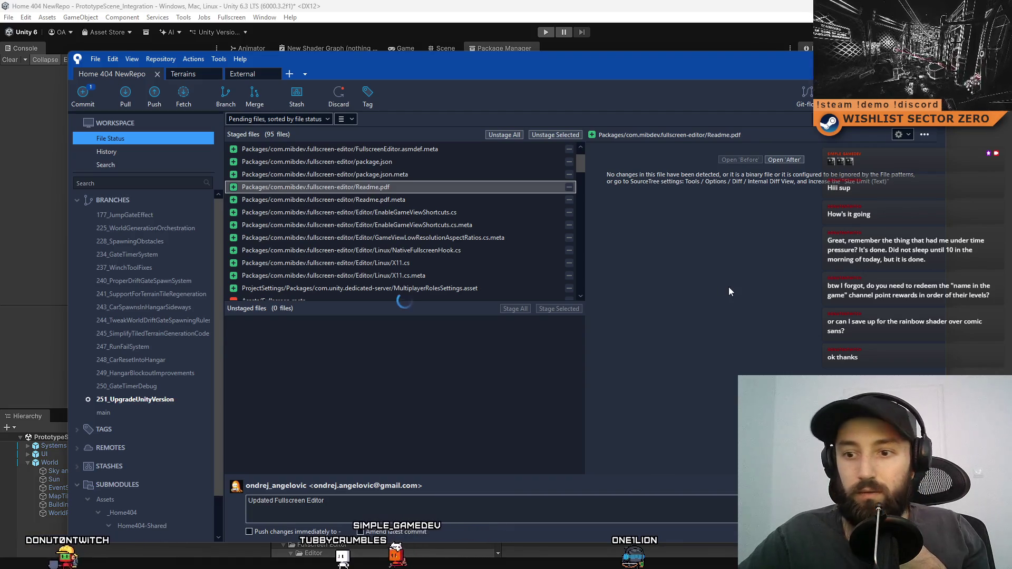
click(424, 195)
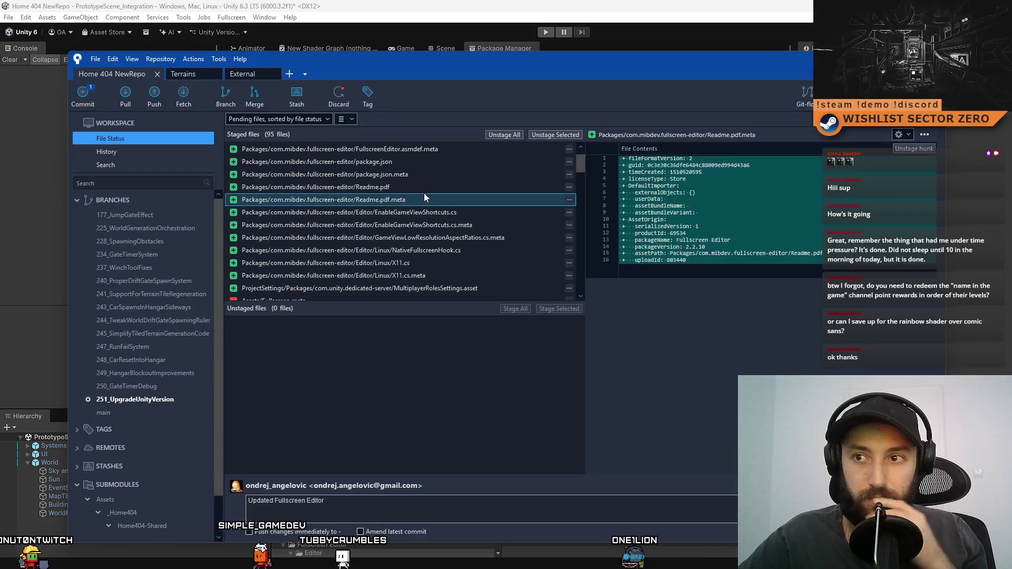
click(430, 188)
ctrl+click(399, 200)
right_click(387, 200)
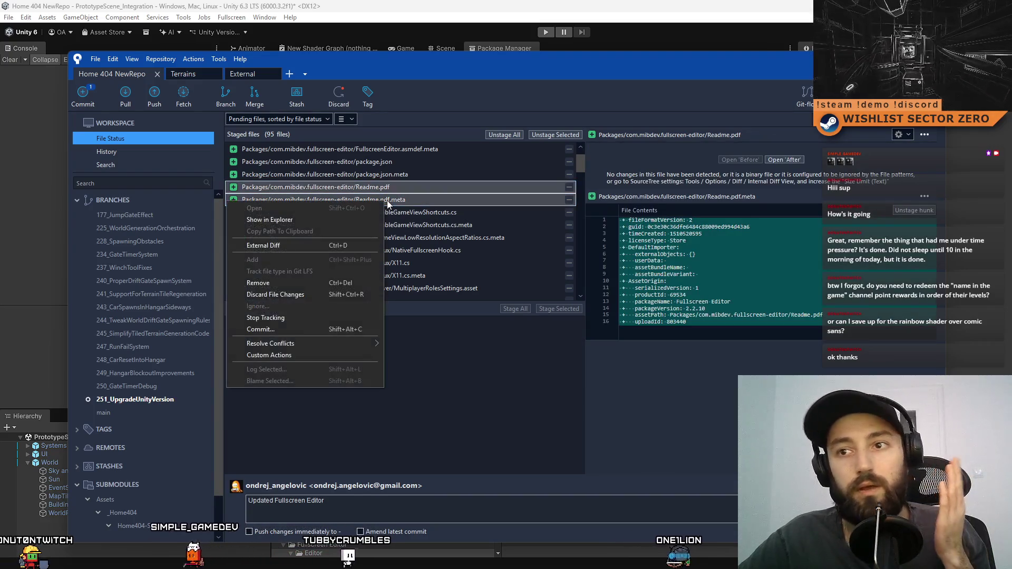
click(294, 294)
click(568, 157)
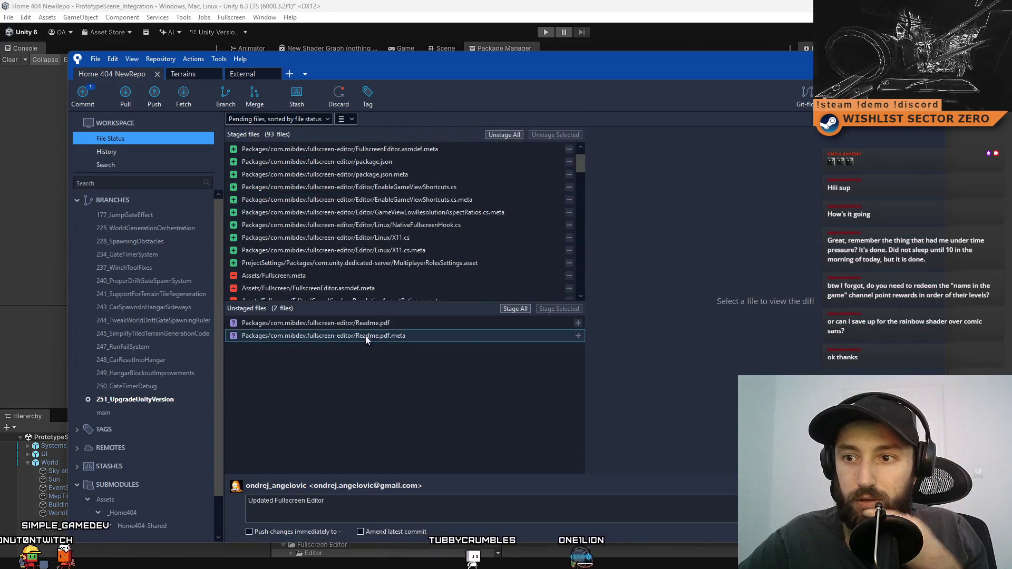
- Delete both Readme files and commit the 93 staged files as 'Updated Fullscreen Editor', skipping the submodule check
click(388, 324)
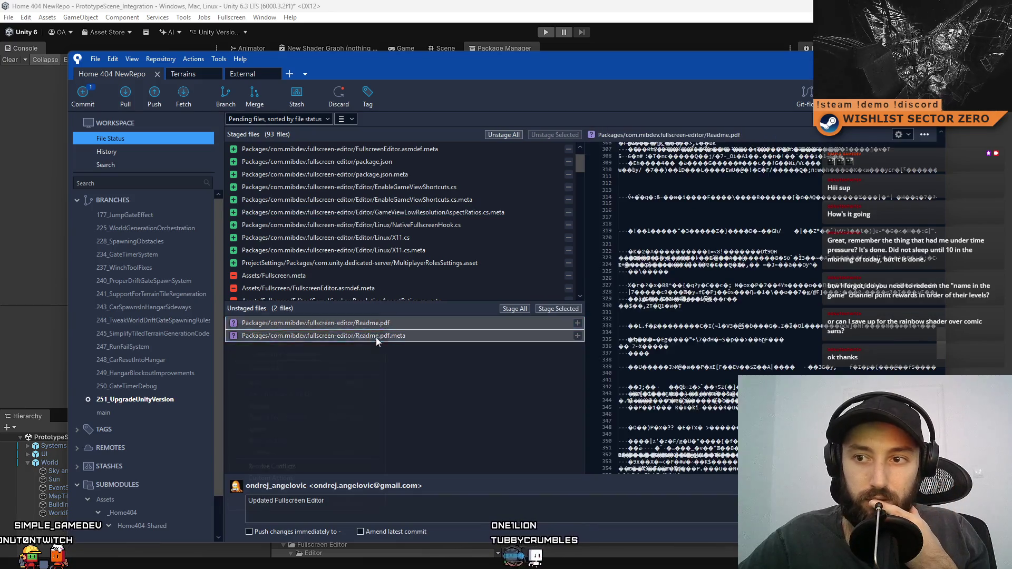
right_click(377, 324)
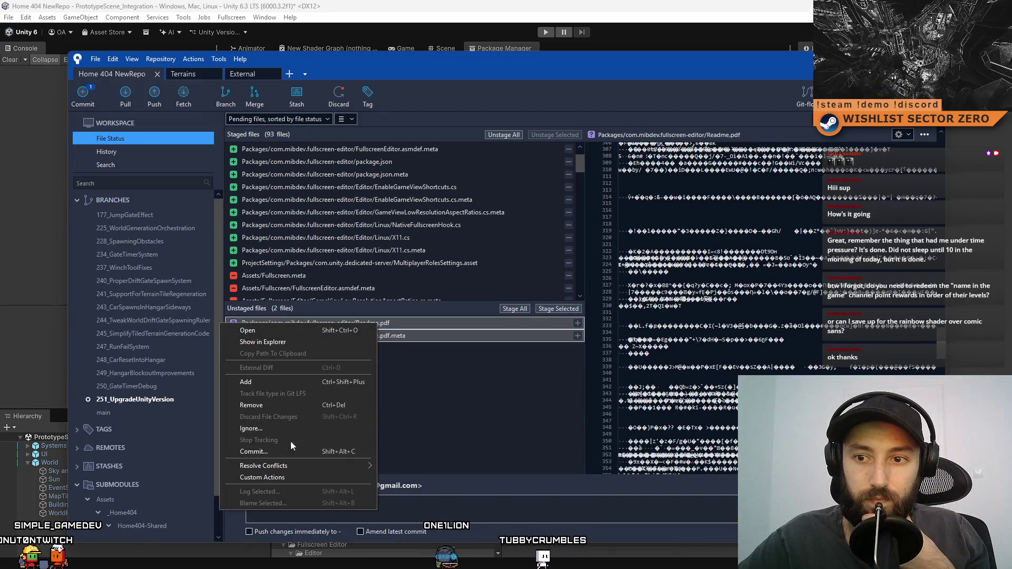
click(299, 406)
click(568, 168)
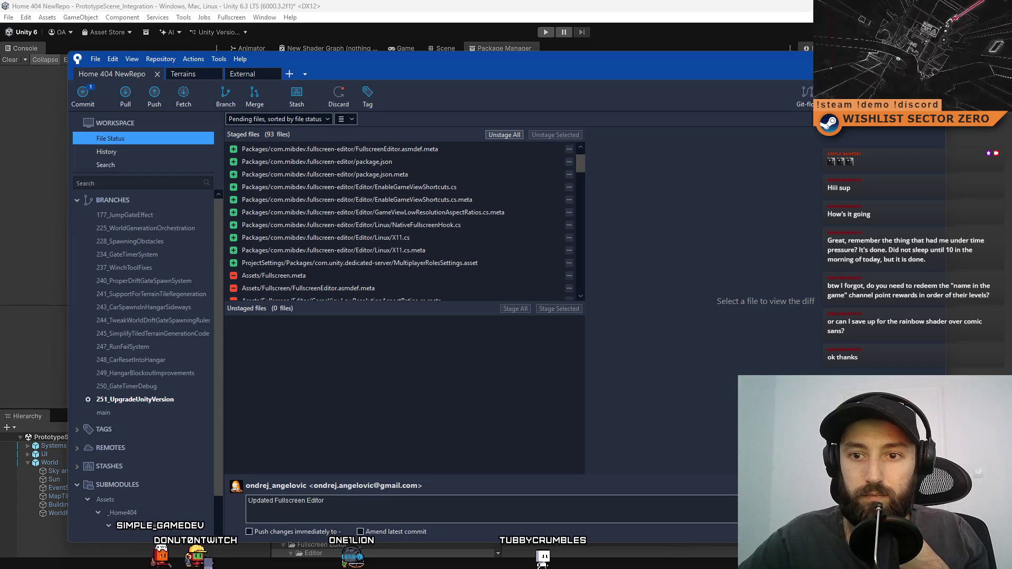
key(ctrl+Return)
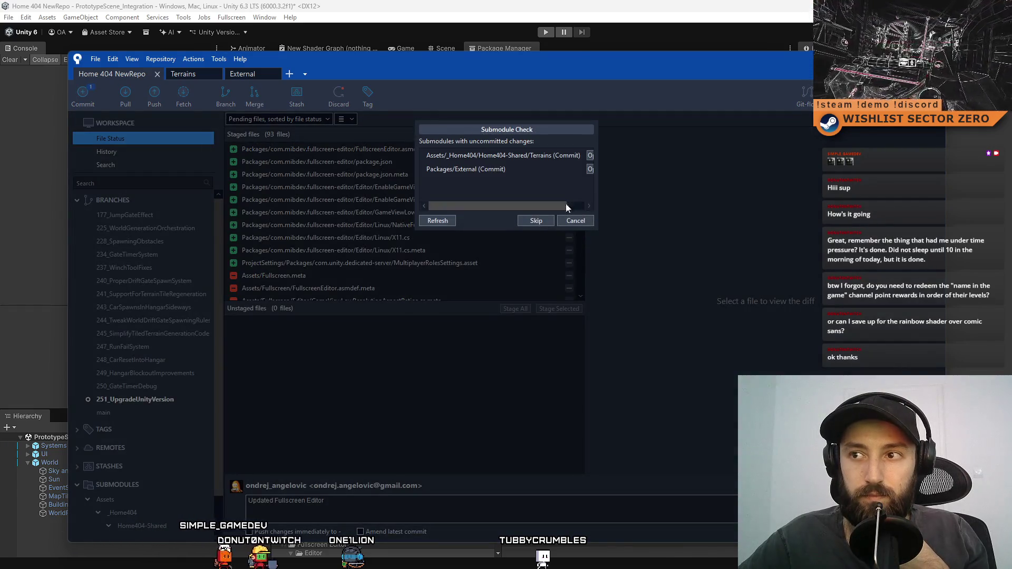
click(537, 221)
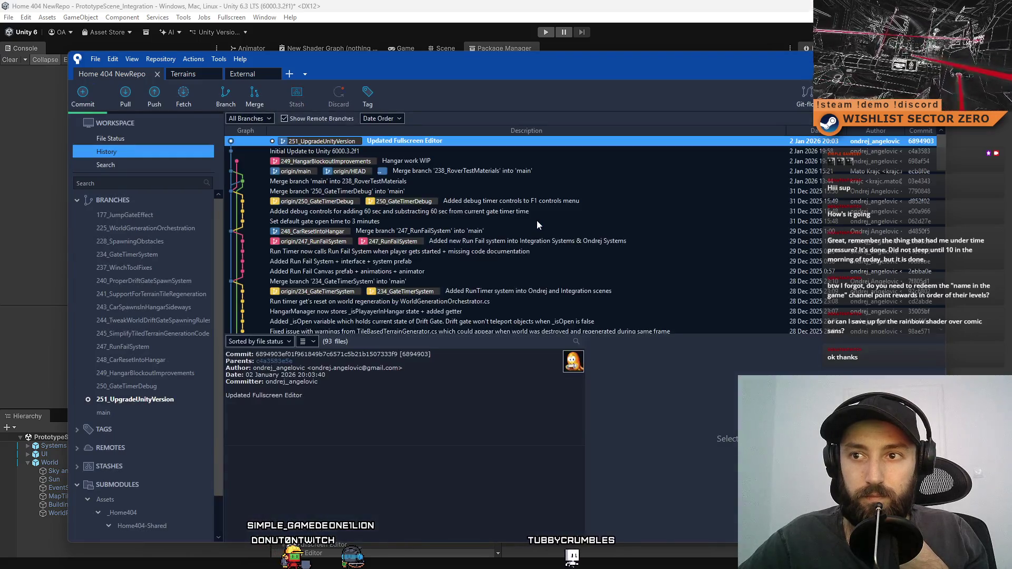
- Inspect the Terrains repository's unstaged files, return to Home 404 NewRepo, then switch back to Unity
click(193, 75)
drag(556, 463, 555, 410)
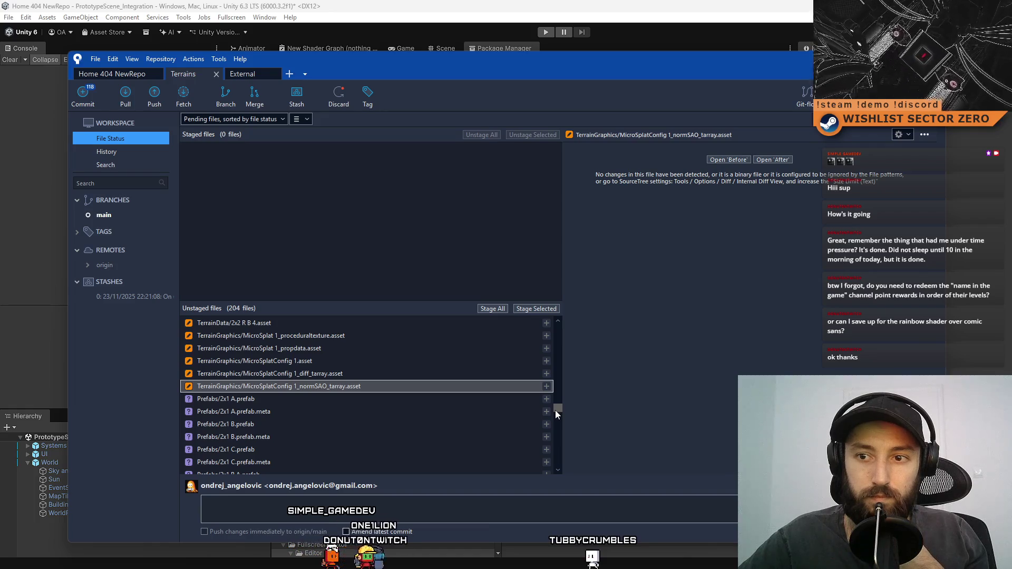
drag(555, 407, 546, 296)
click(210, 73)
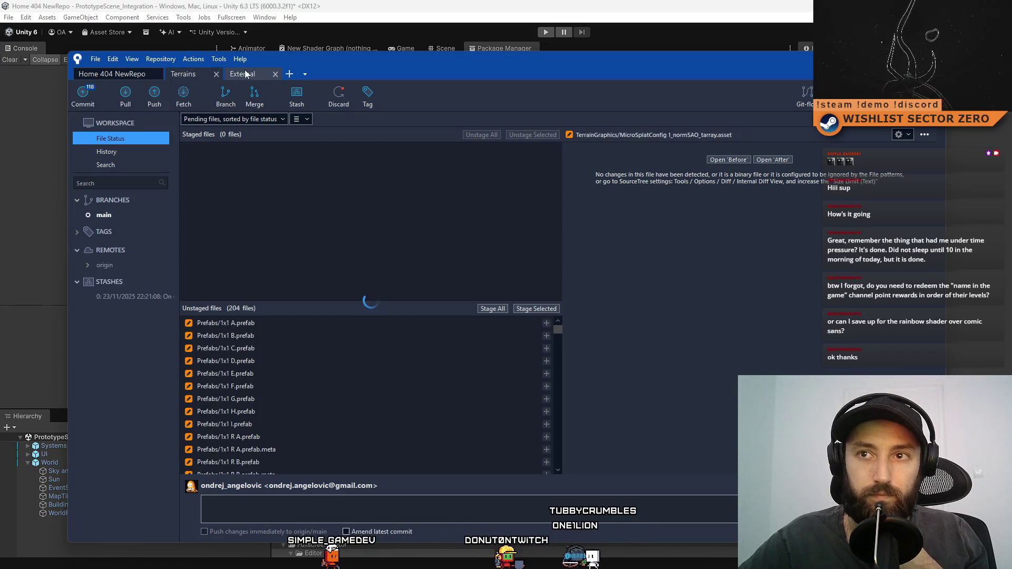
click(136, 74)
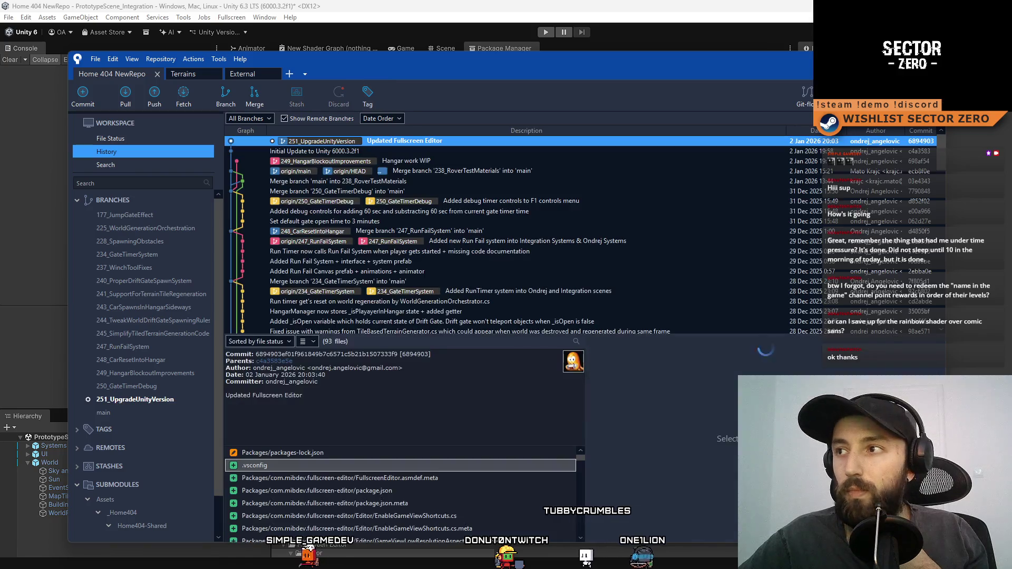
click(899, 59)
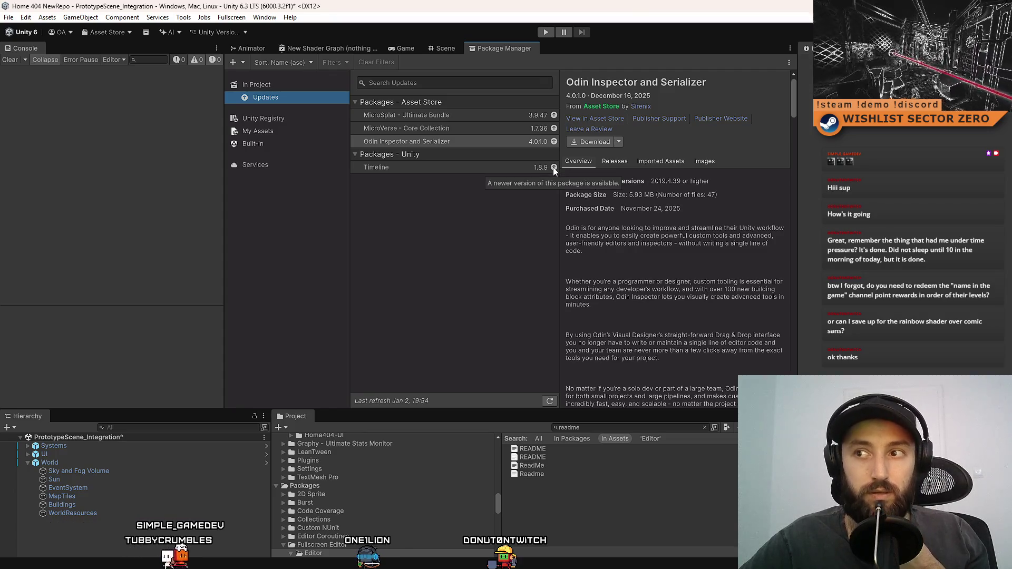
click(517, 142)
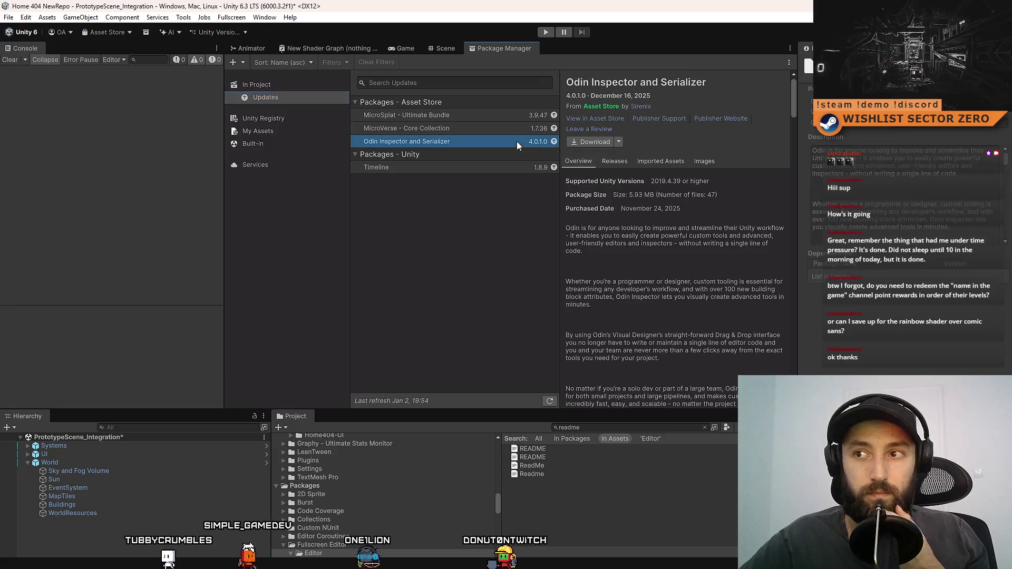
click(513, 169)
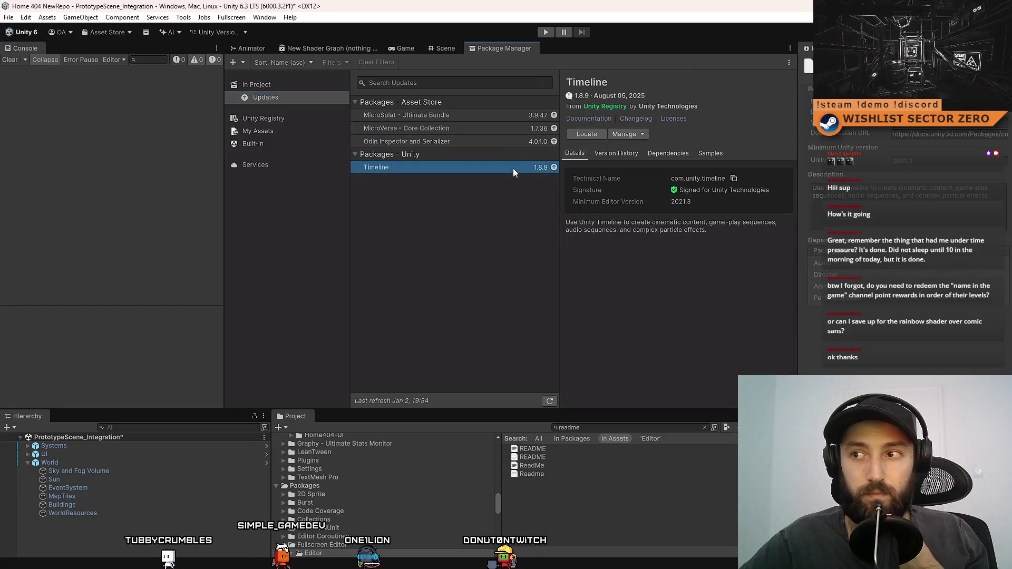
click(505, 142)
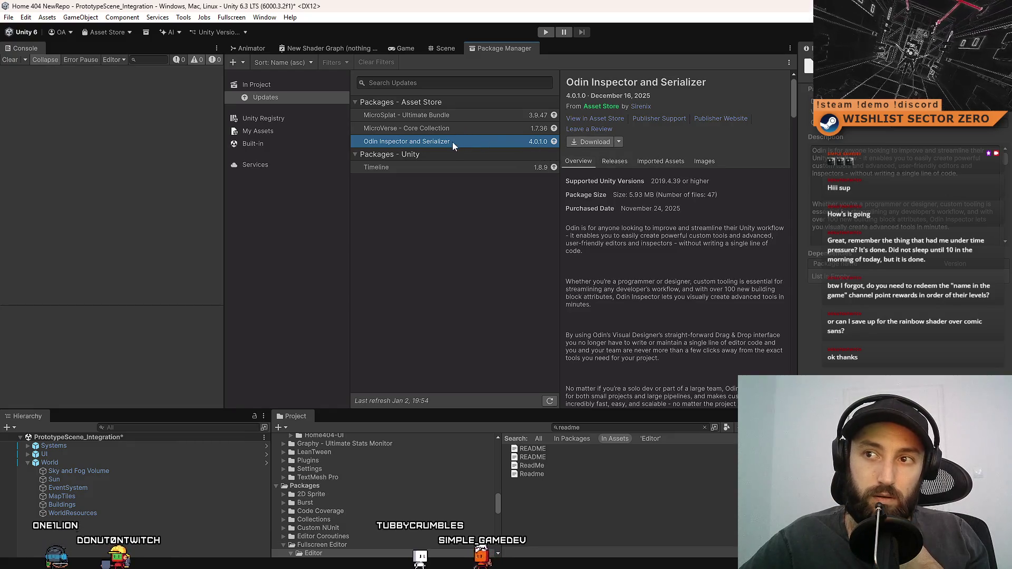
click(453, 116)
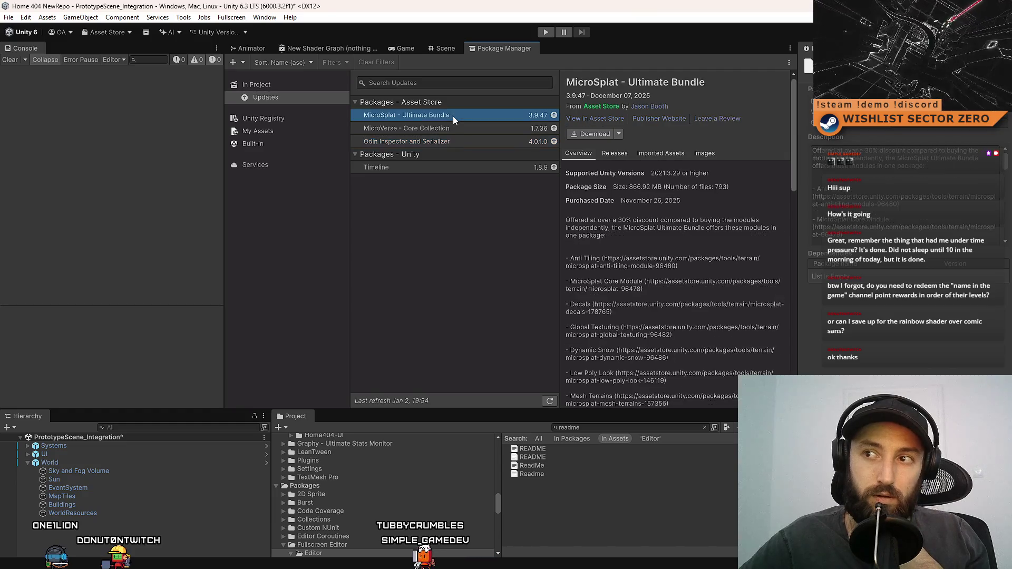
click(449, 127)
click(444, 141)
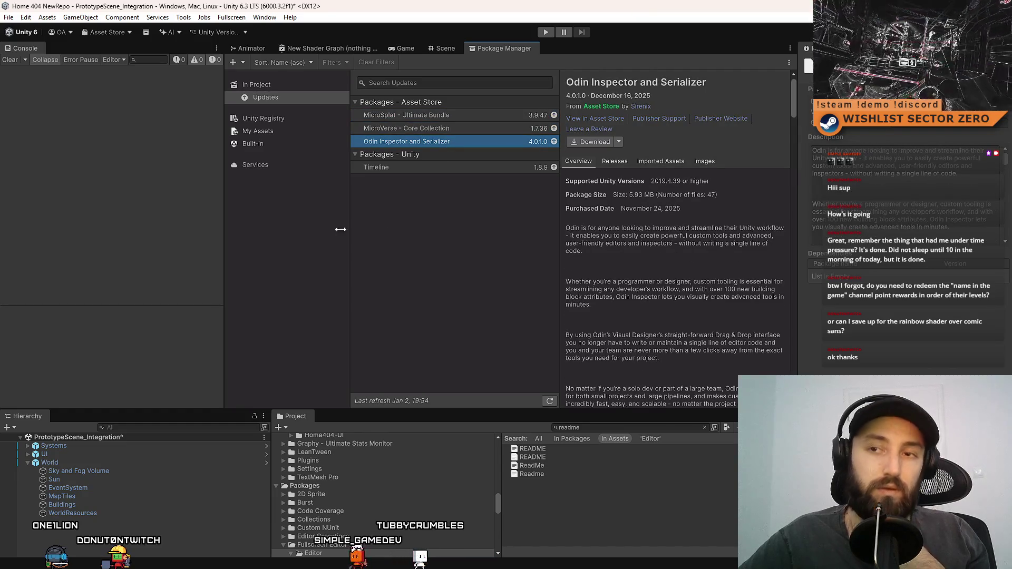
click(169, 244)
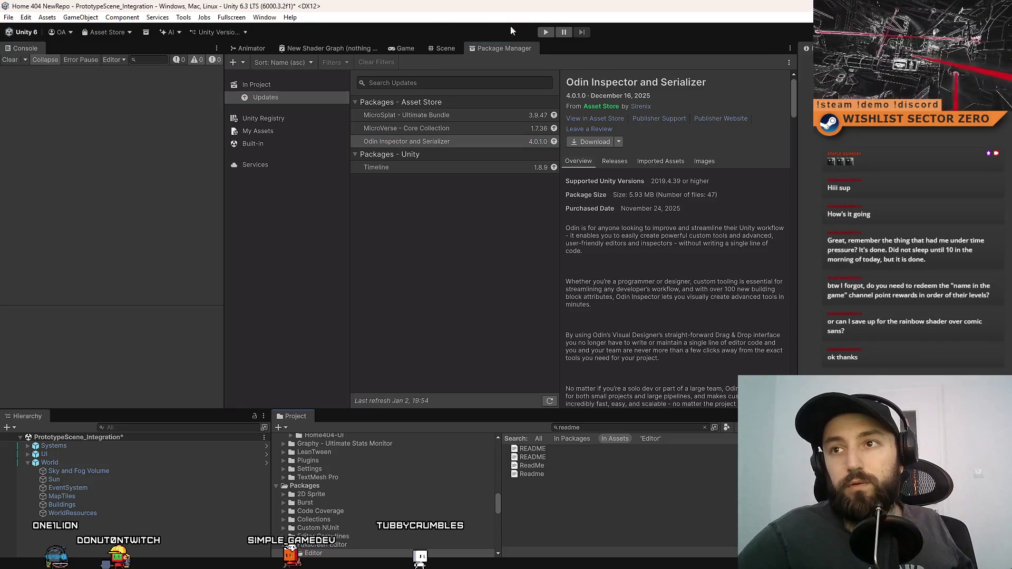
click(545, 32)
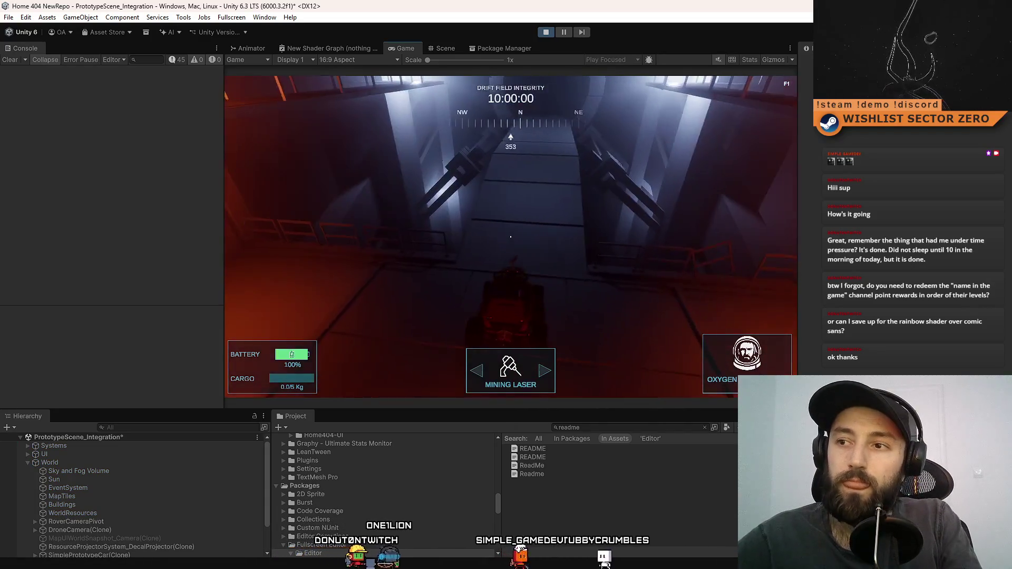
- Make the Game view fullscreen and drive the rover left up the snowy slope
key(F10)
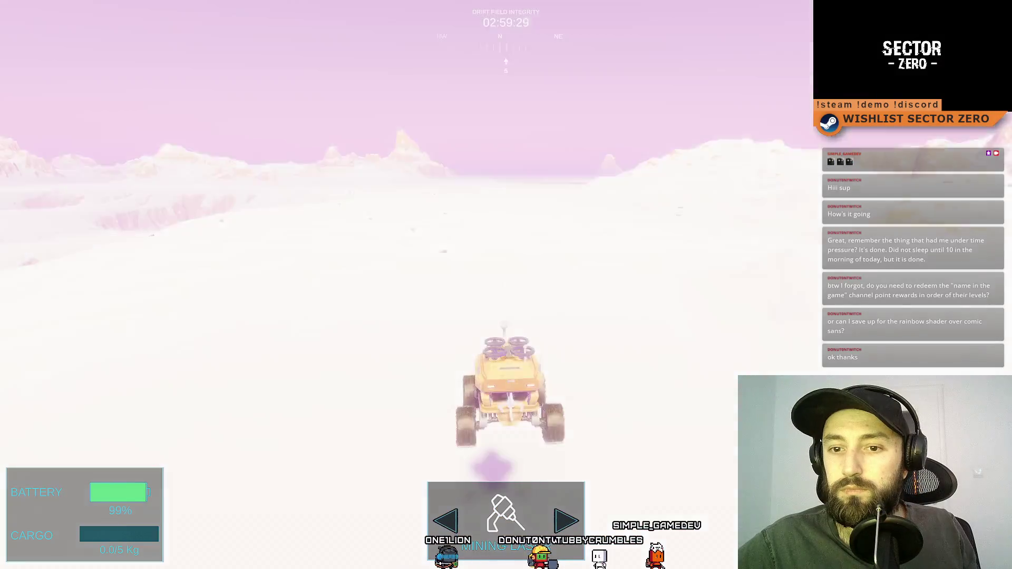
key(a)
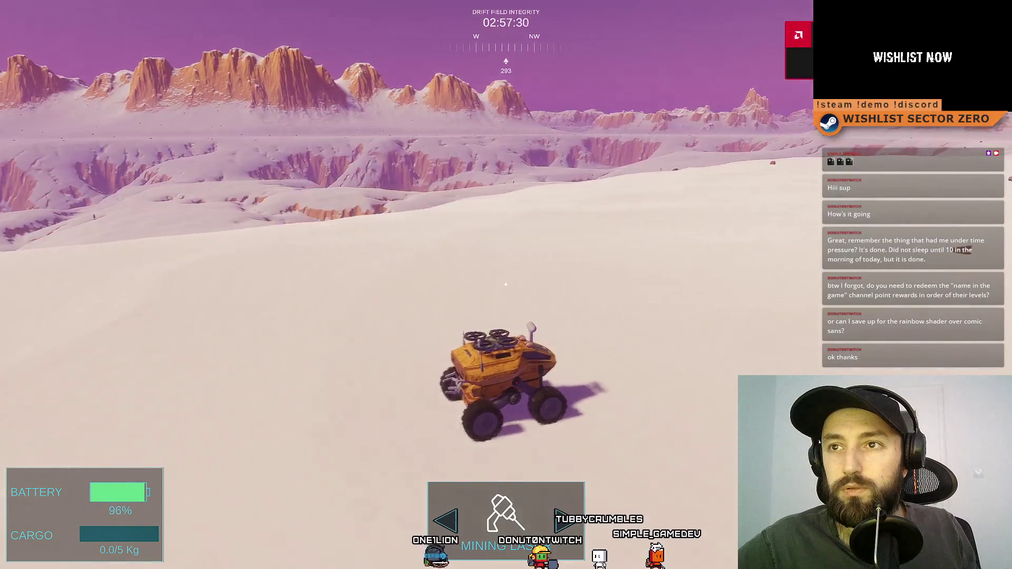
key(w)
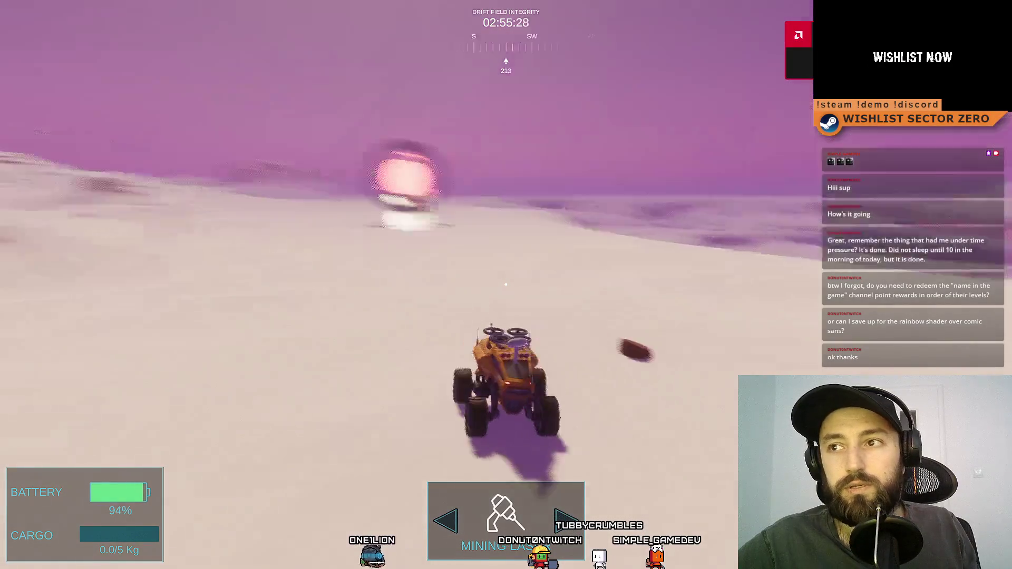
key(a)
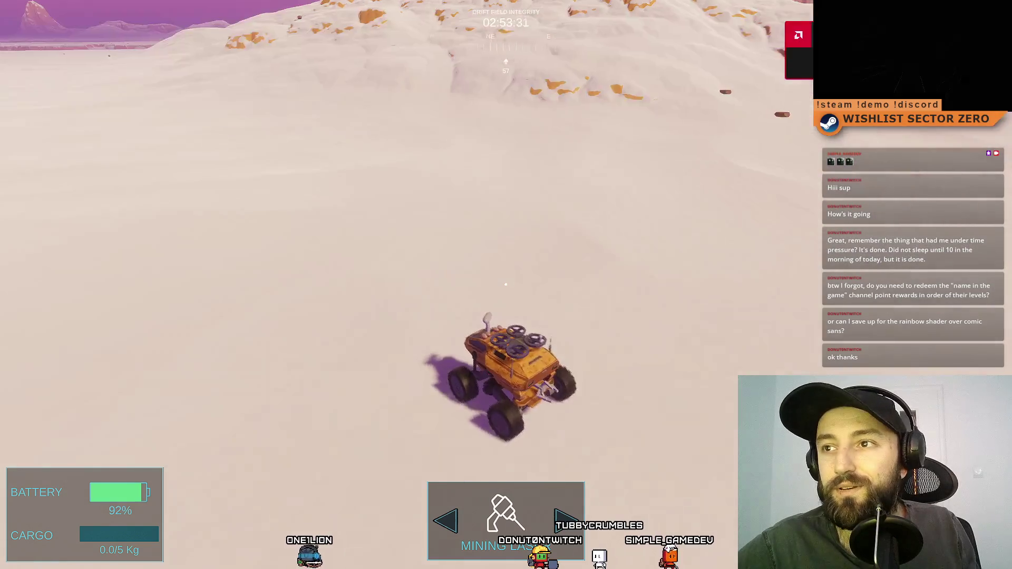
key(w)
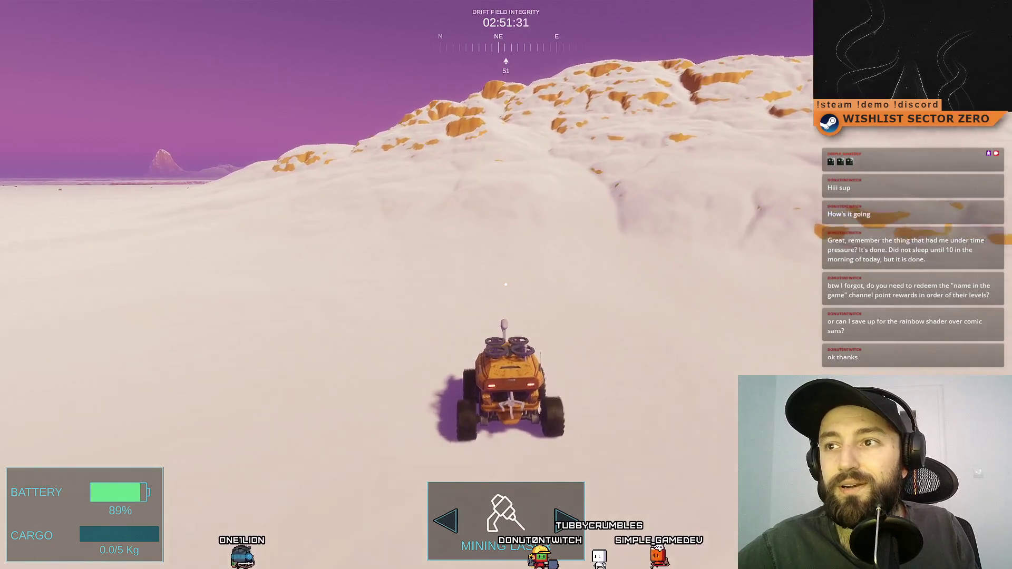
key(a)
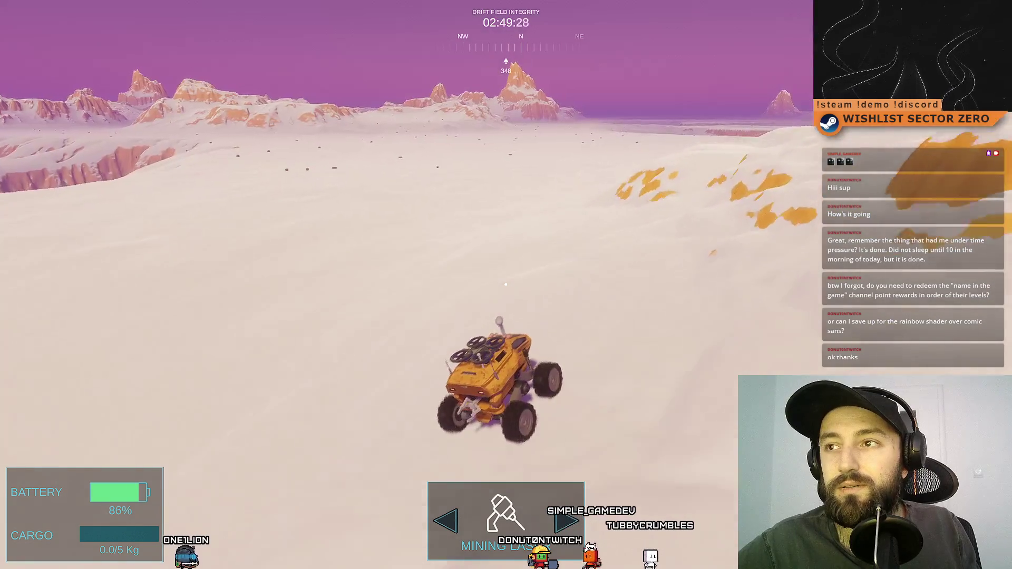
key(a)
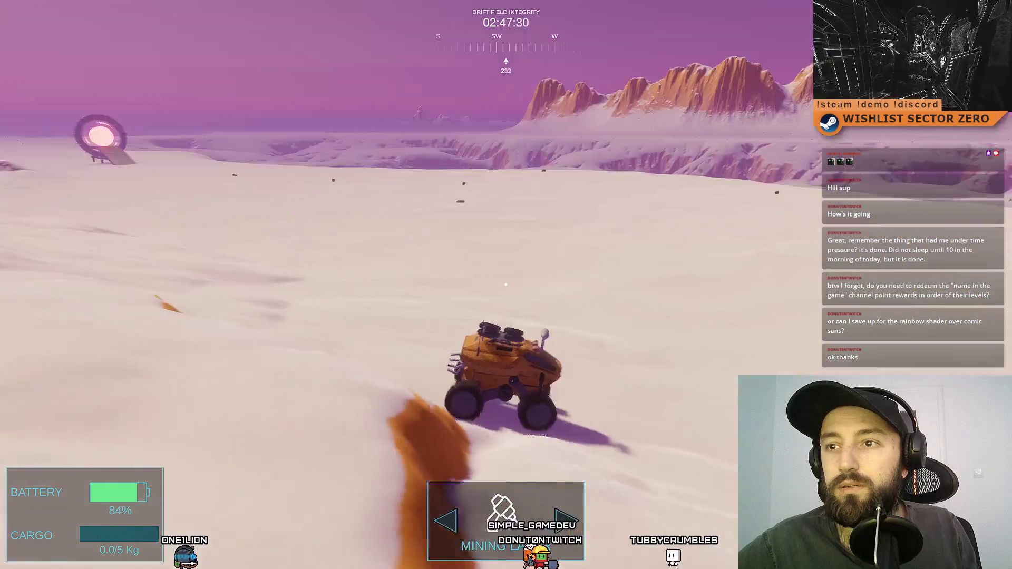
- Steer the rover across the snow to the canyon edge, then exit fullscreen and refocus the game
key(d)
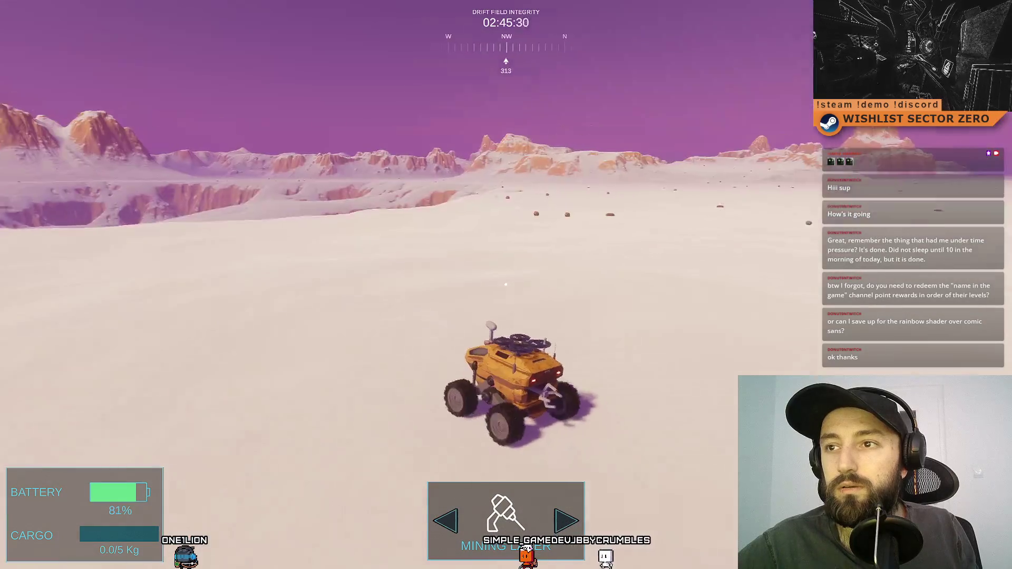
key(w)
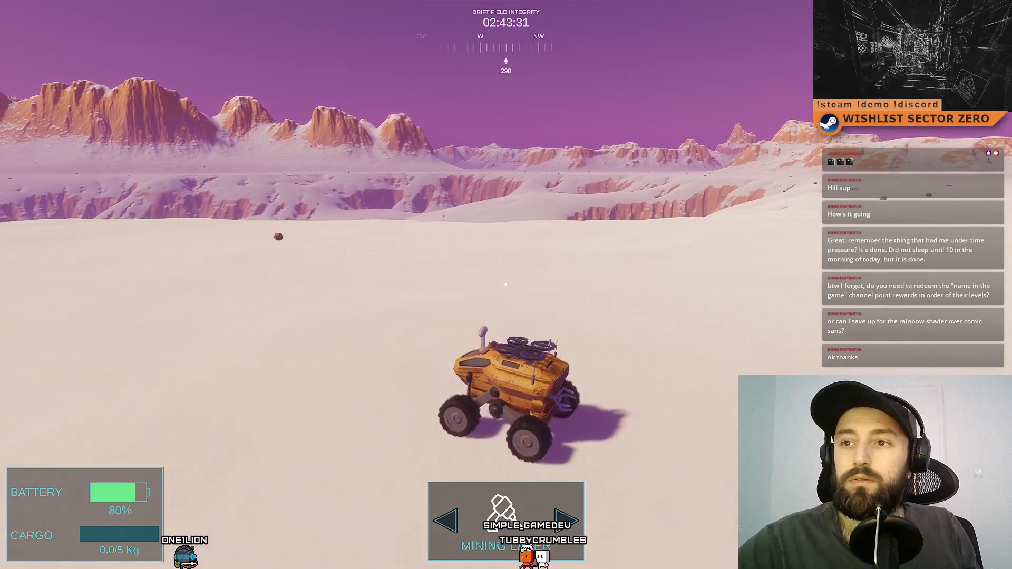
key(a)
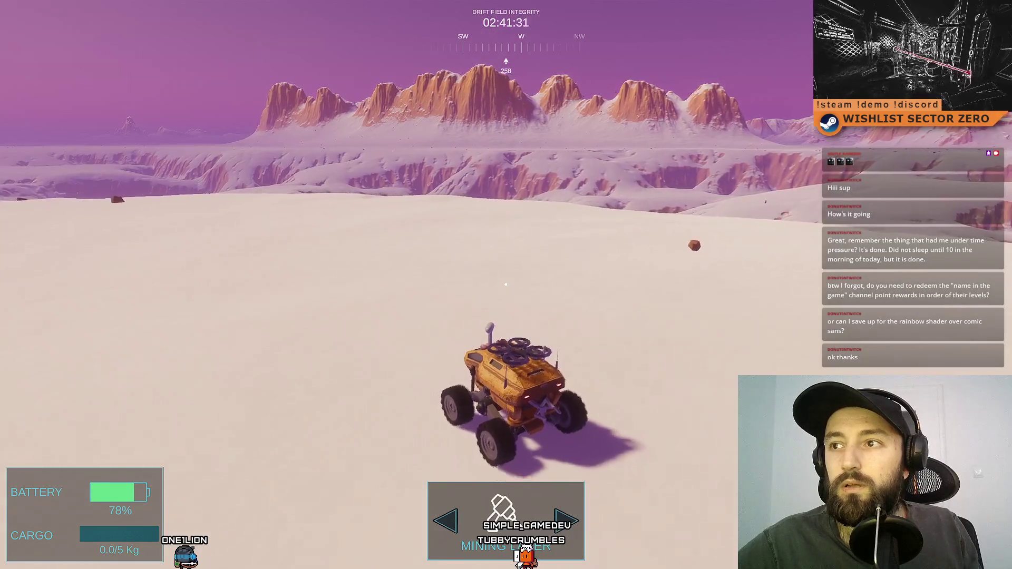
key(a)
key(d)
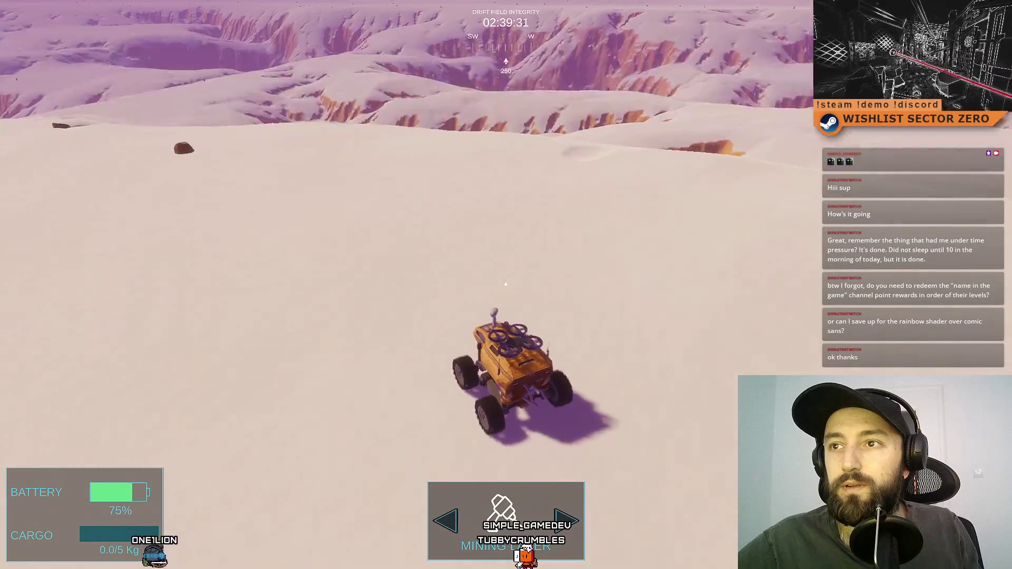
key(a)
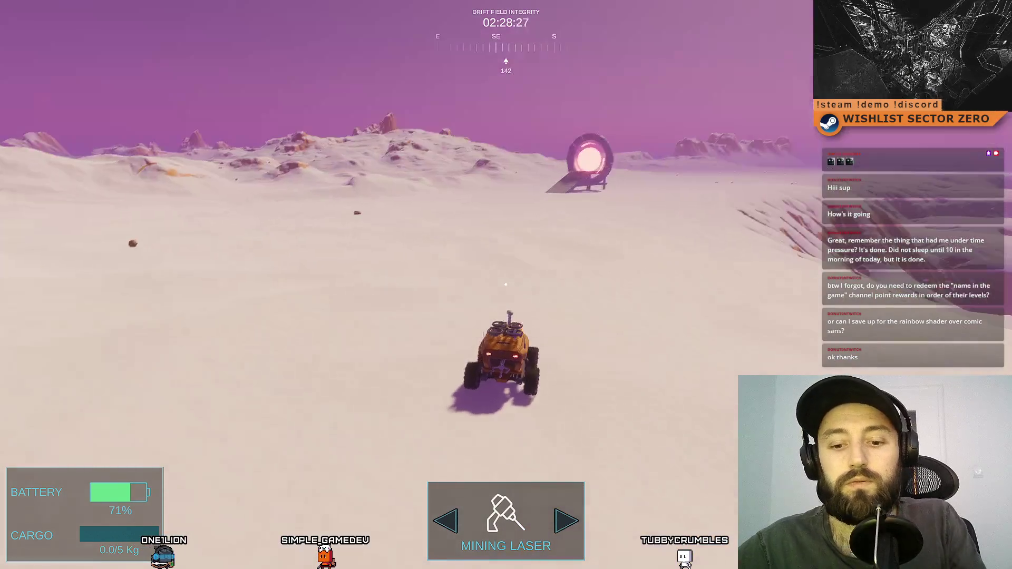
key(F11)
click(529, 245)
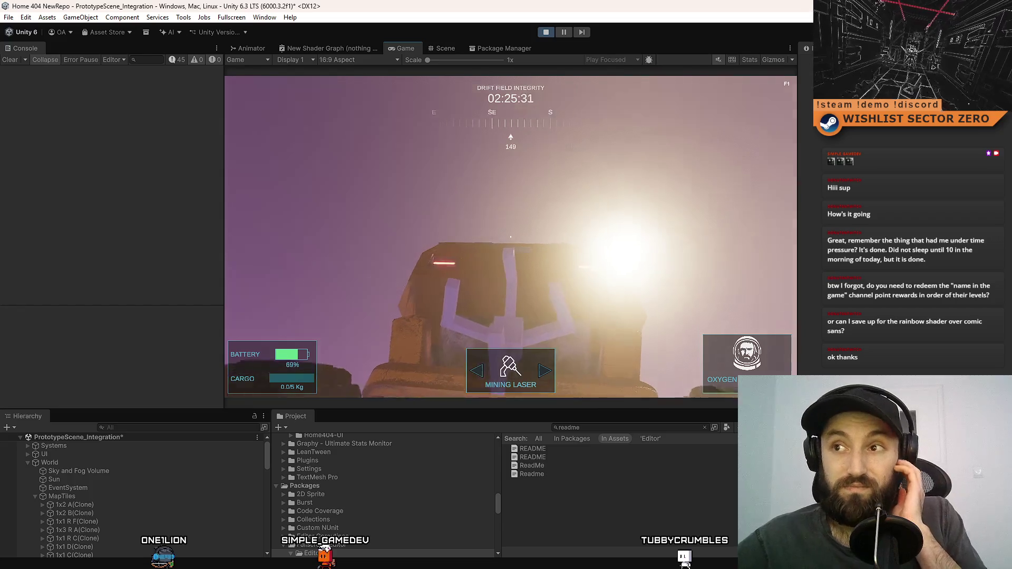
- Search the Hierarchy for 'le te' and select TileBasedTerrainGenerator
key(Escape)
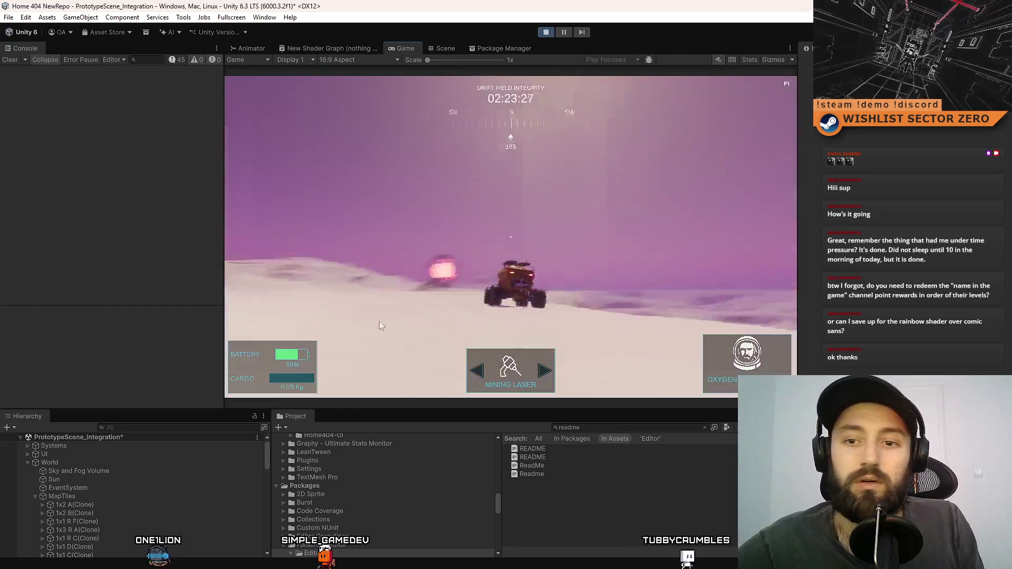
click(203, 429)
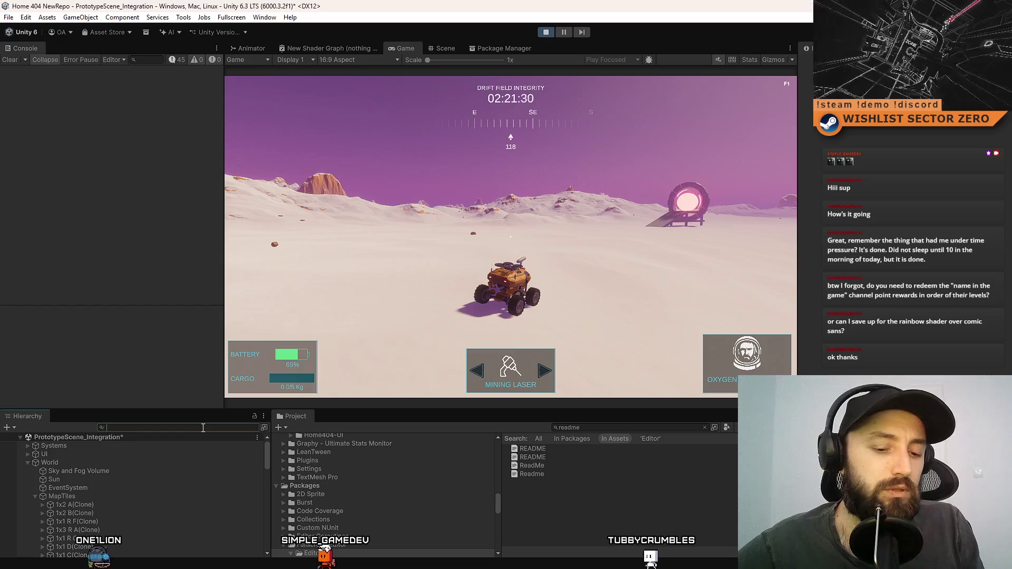
text(tle te)
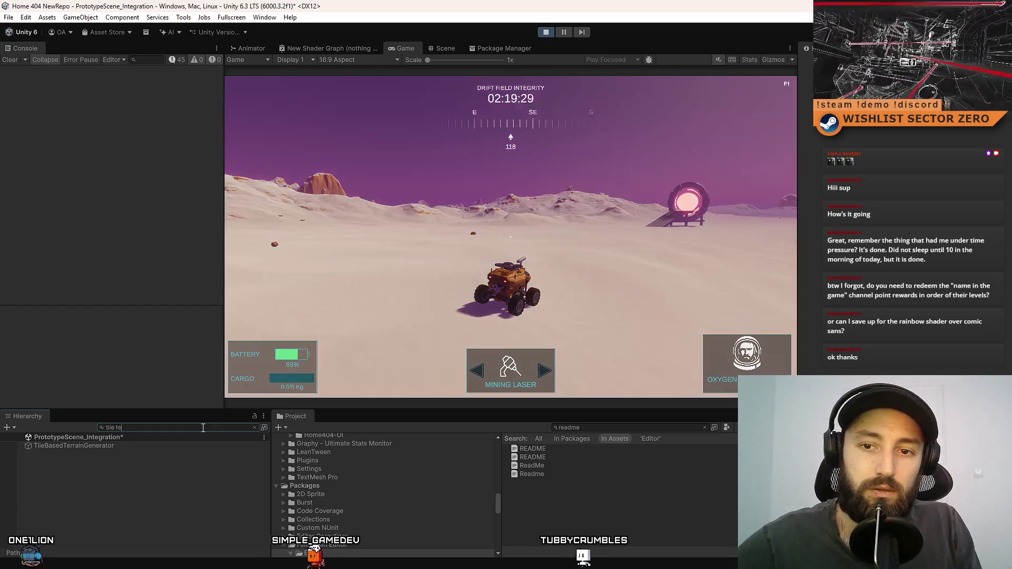
click(125, 446)
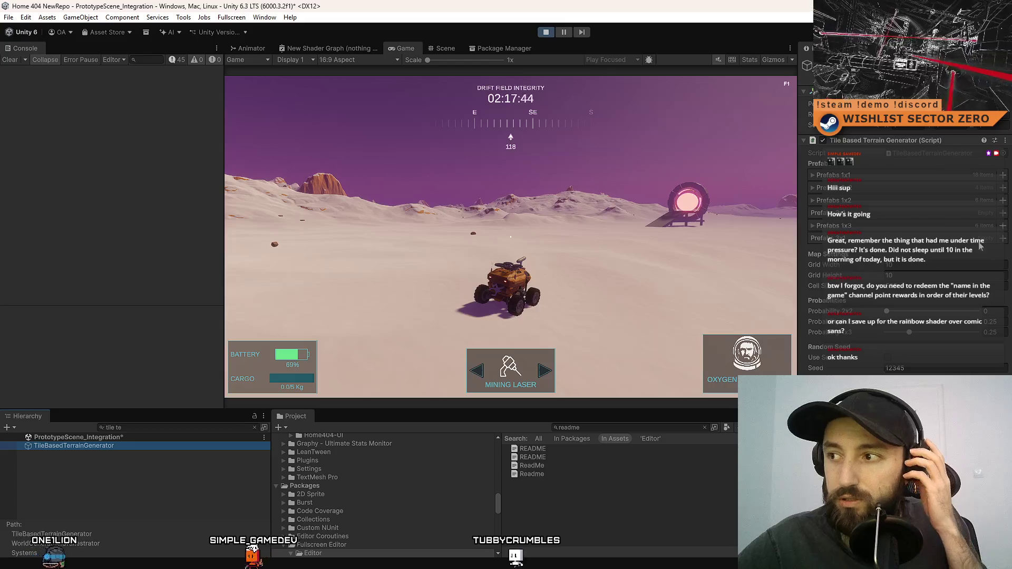
- Check its Prefabs 1x3 and 2x2 lists, then stop play mode and close the editor without saving
click(813, 226)
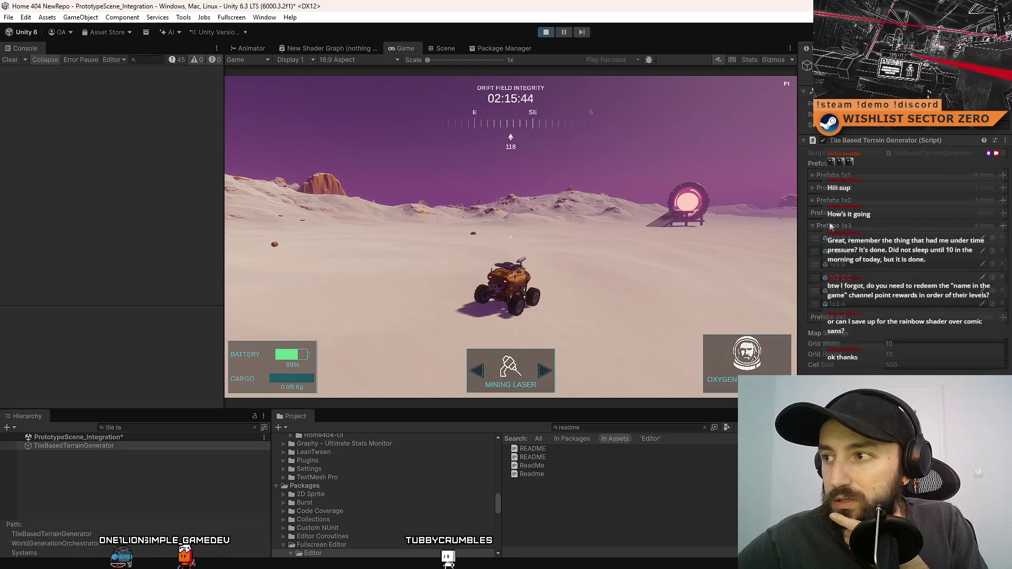
click(812, 188)
click(811, 188)
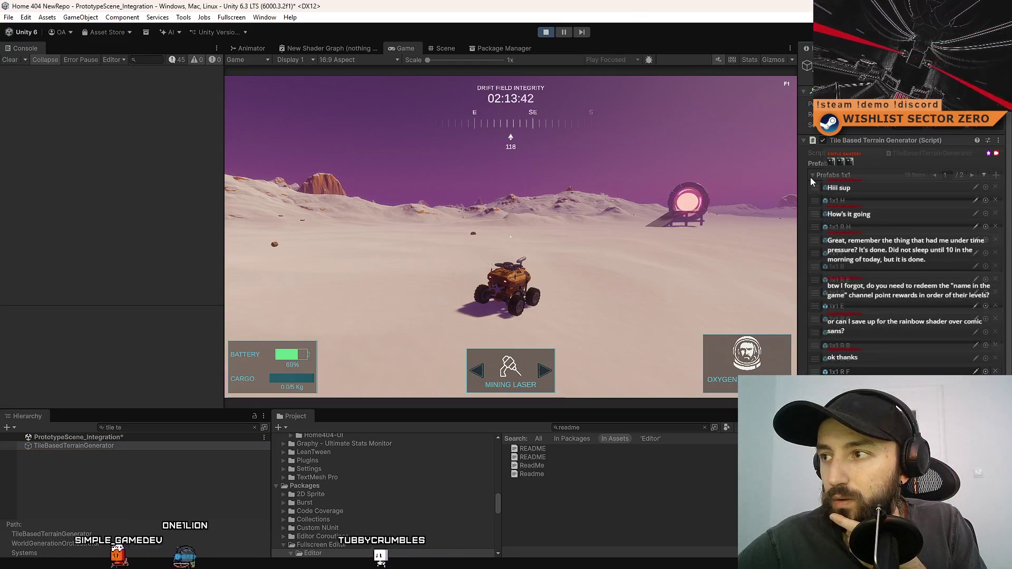
click(547, 32)
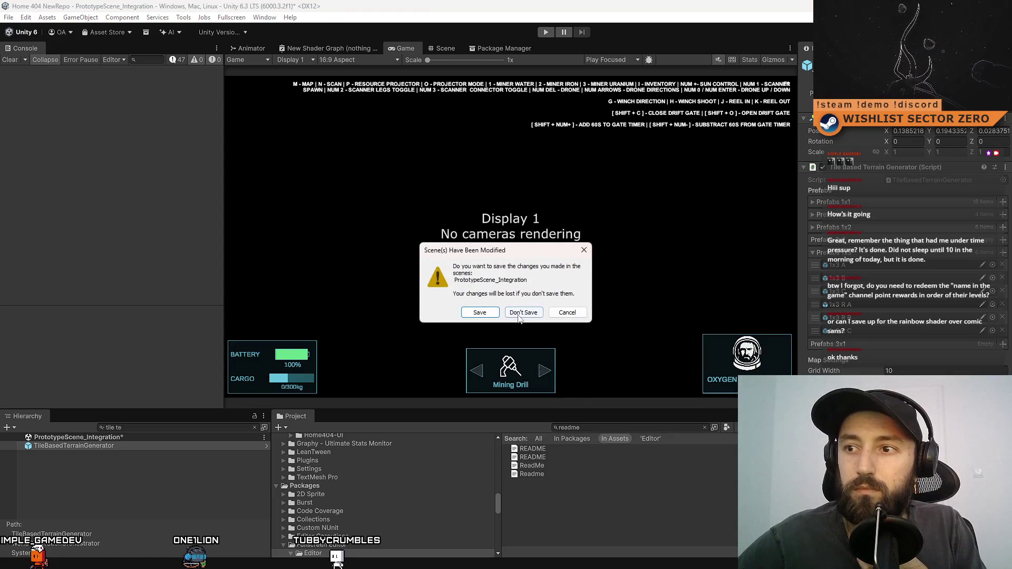
click(523, 314)
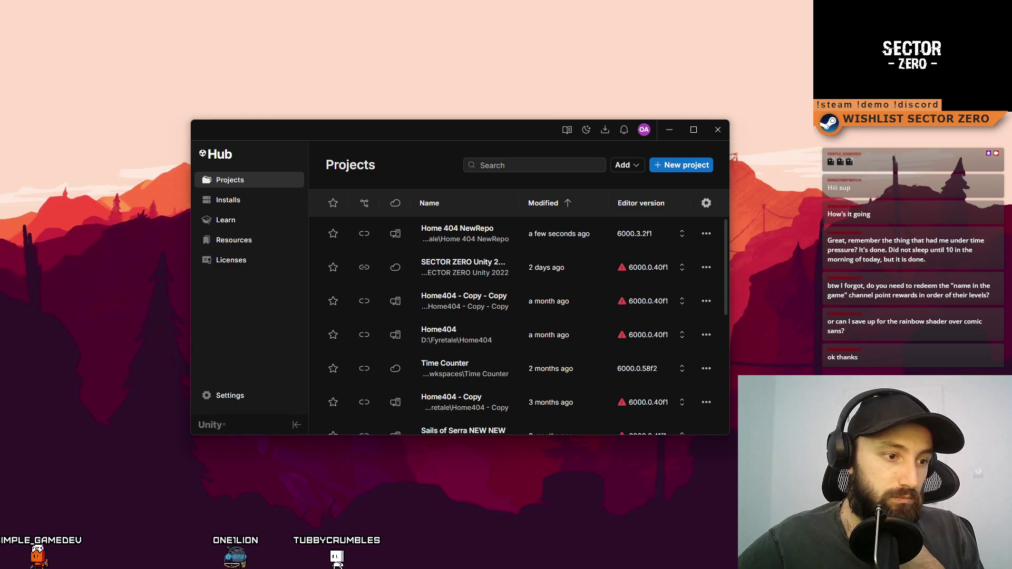
- Switch to Sourcetree and look over Home 404 NewRepo's file status and commit history
key(alt+Tab)
click(116, 138)
click(126, 152)
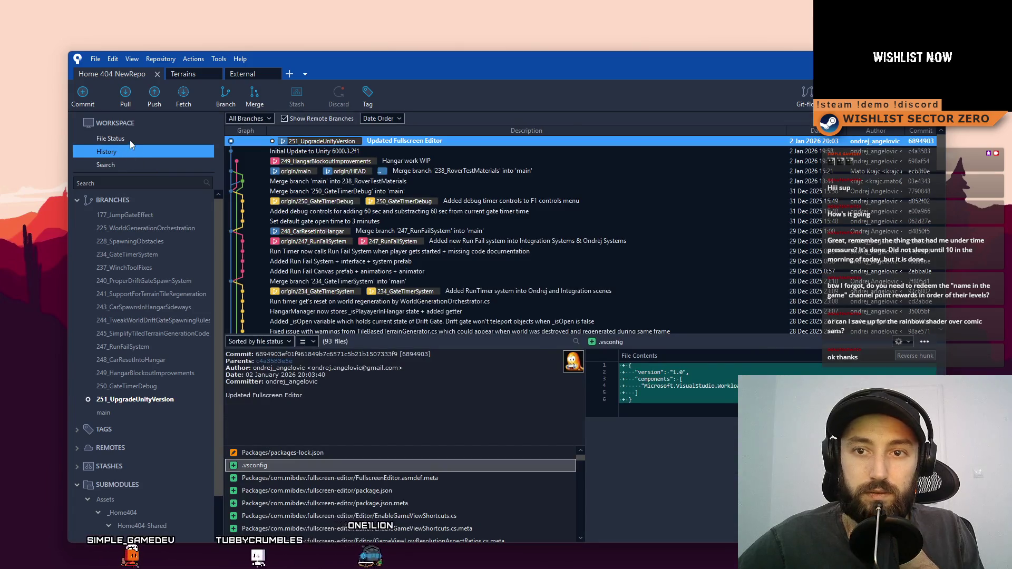
- Confirm nothing is pending, review the 251_UpgradeUnityVersion commits, and open the Push dialog
click(130, 139)
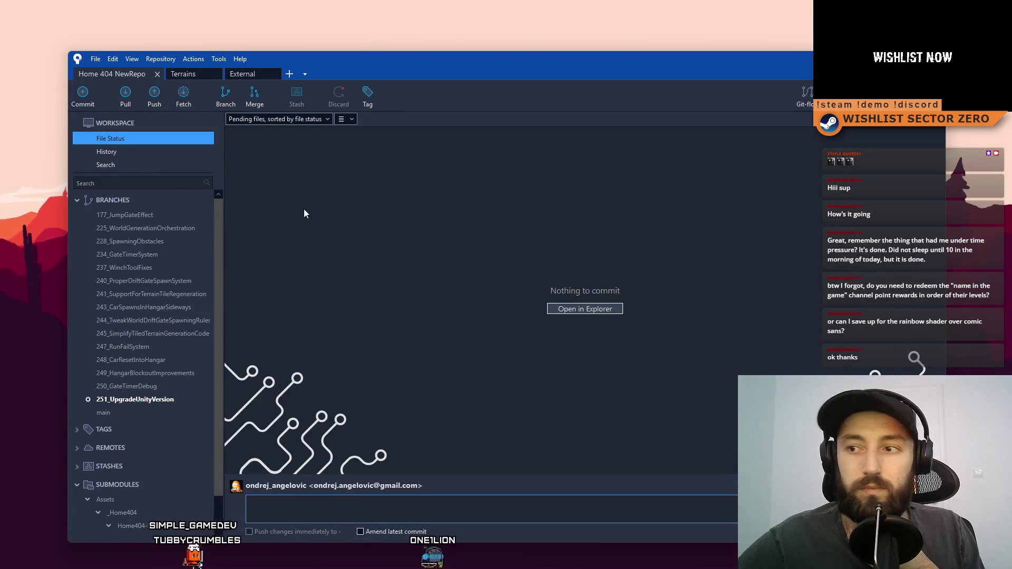
click(151, 400)
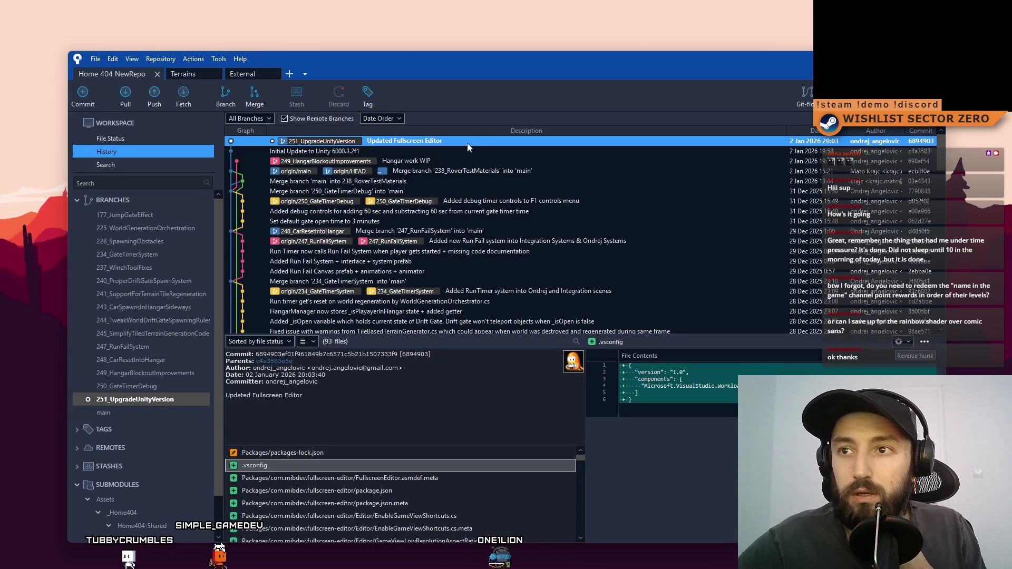
click(375, 151)
click(384, 145)
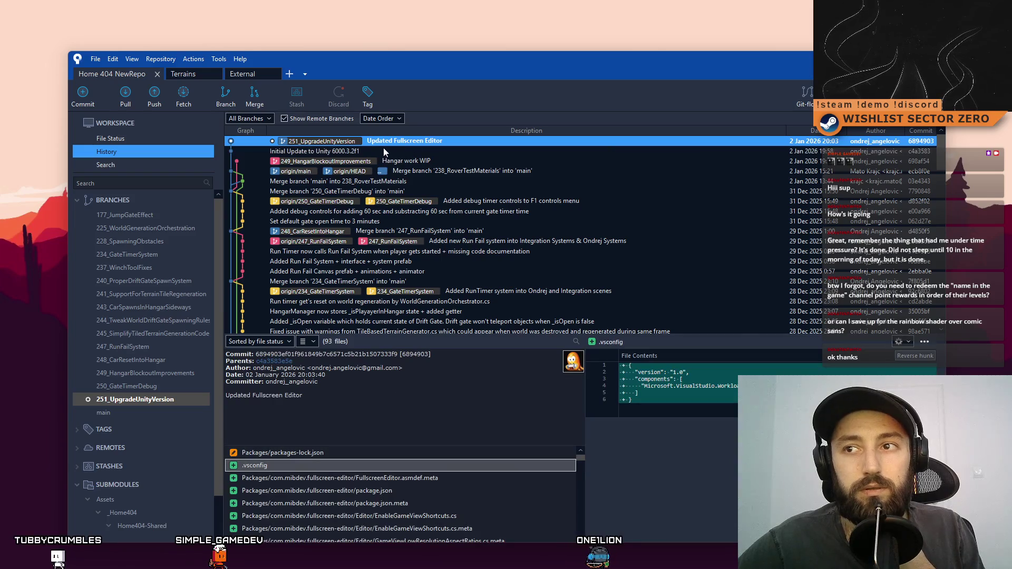
click(380, 151)
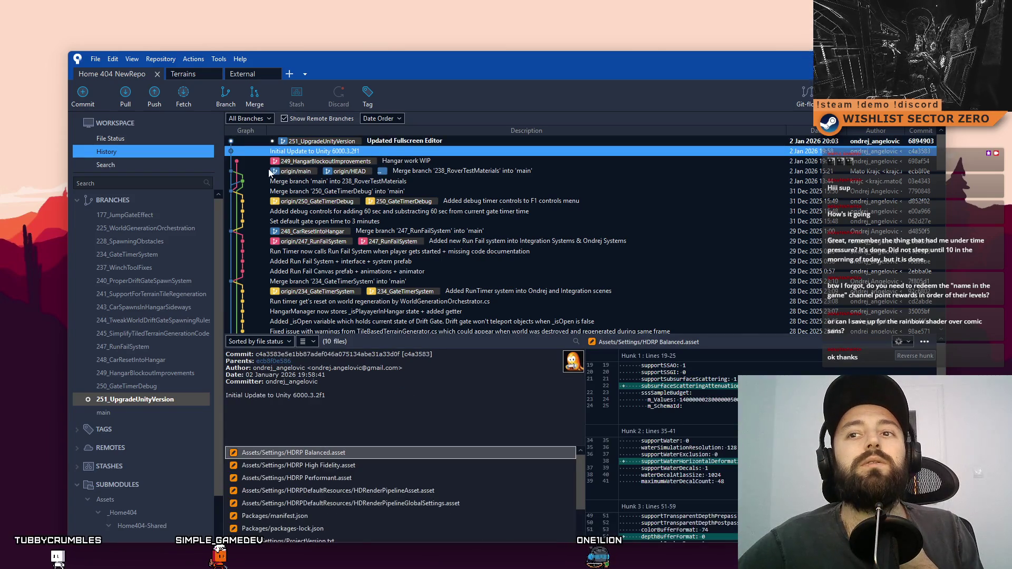
click(153, 97)
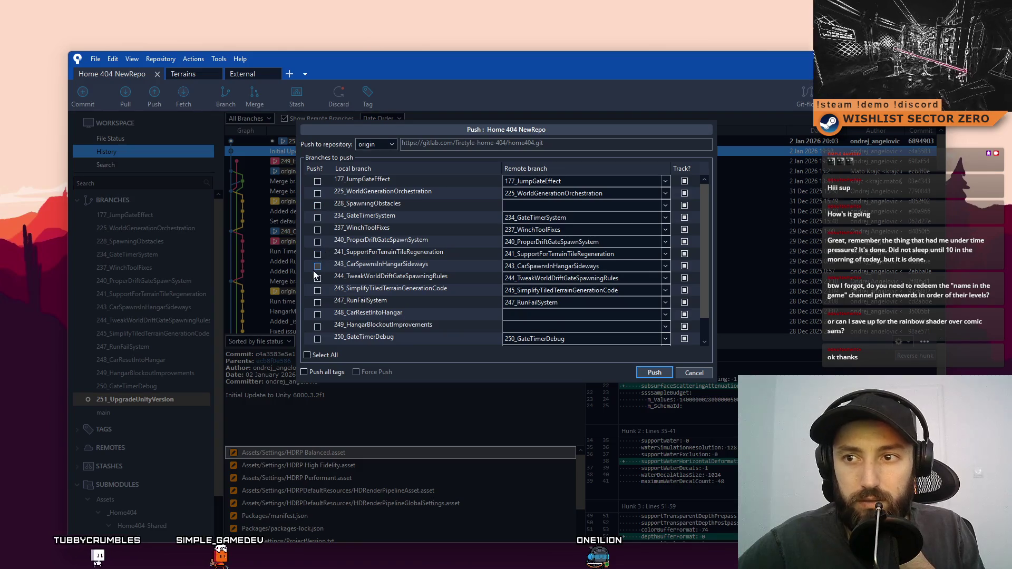
- Tick 251_UpgradeUnityVersion in the Push dialog and push it to origin
scroll(315, 275, down, 1)
click(318, 327)
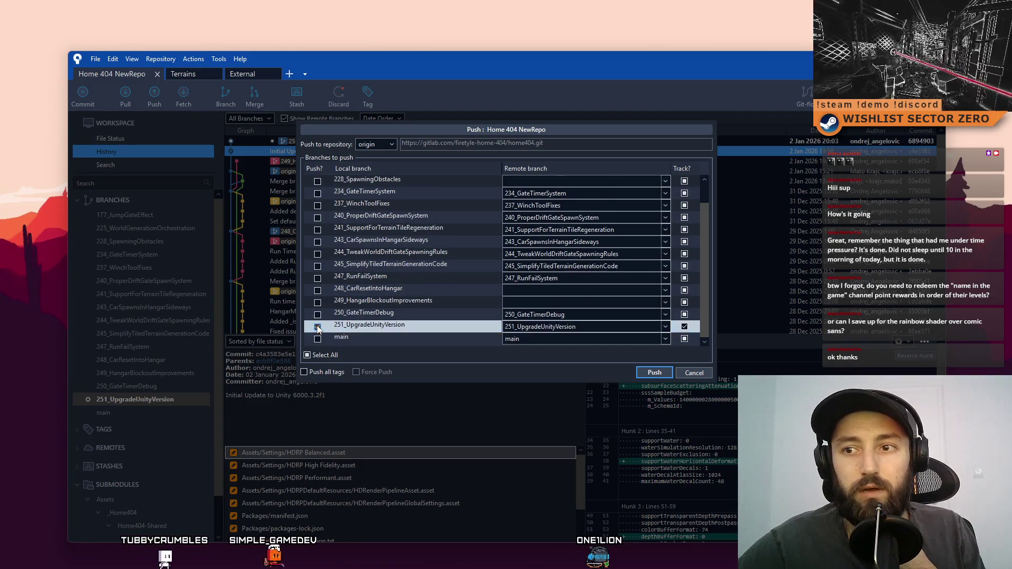
click(656, 373)
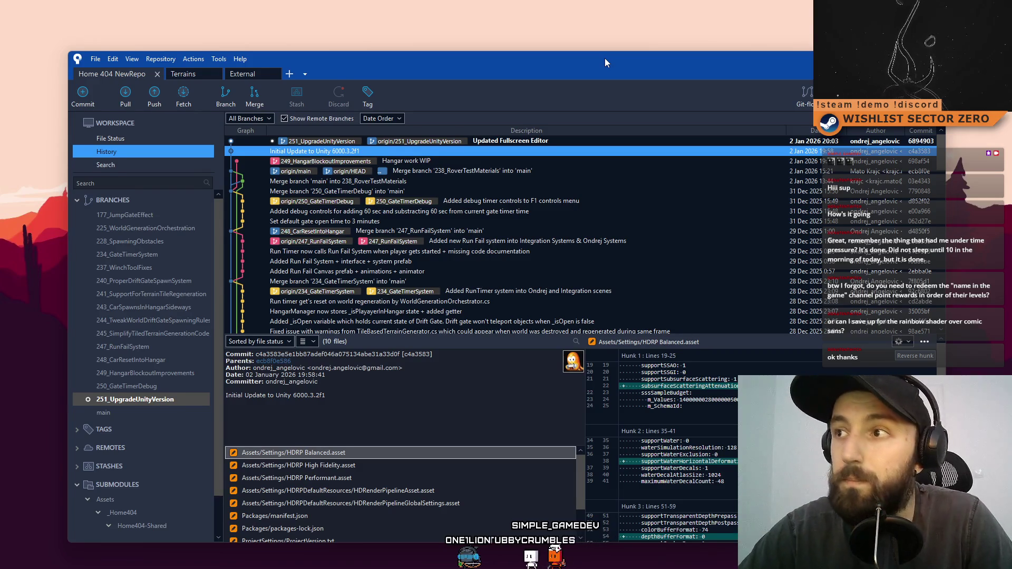
- Shift the Sourcetree window slightly left and check out the local main branch
drag(605, 59, 584, 50)
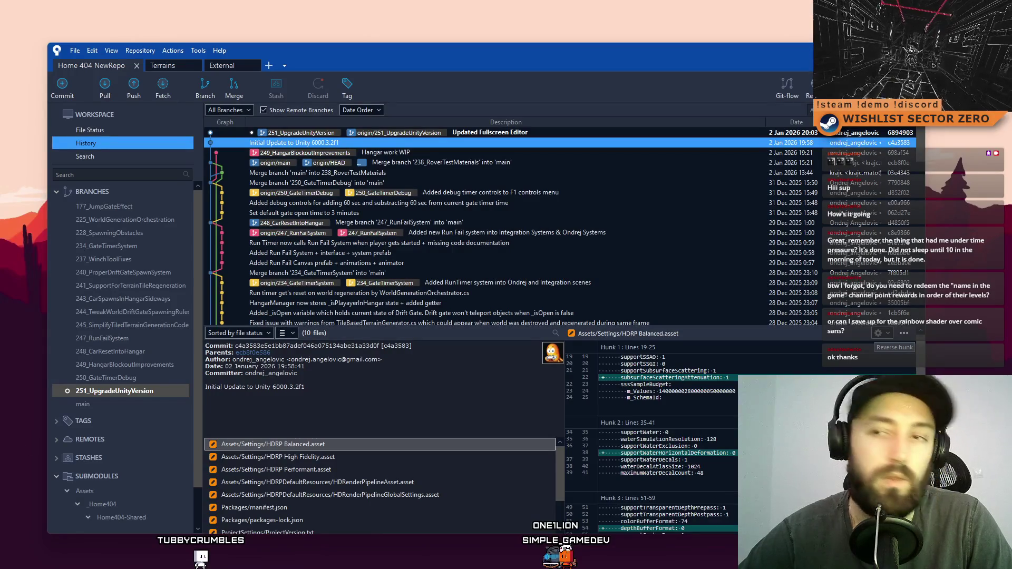
double_click(97, 404)
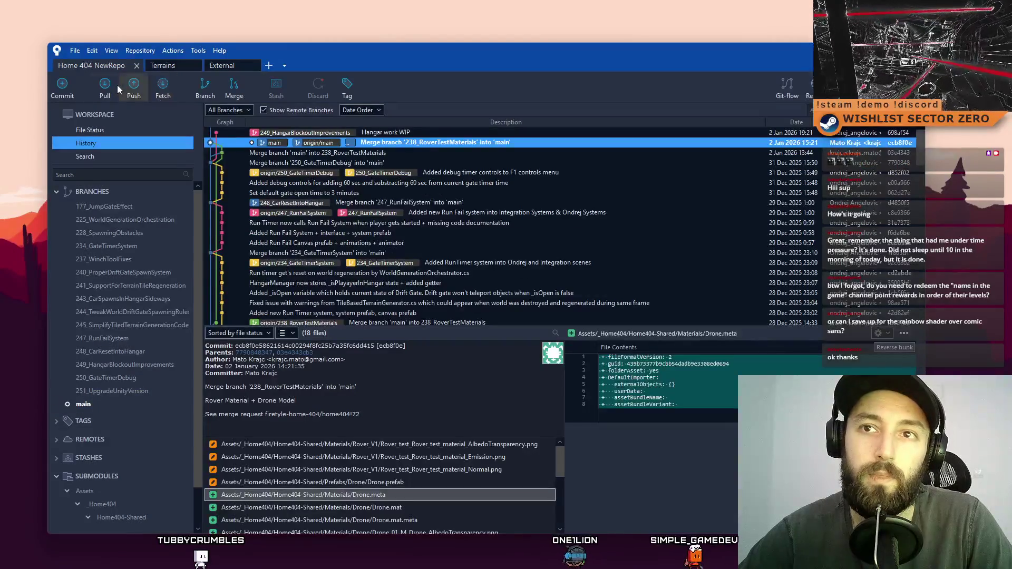
- Pull main from origin and inspect the new merge commit of 251_UpgradeUnityVersion
click(107, 87)
click(597, 248)
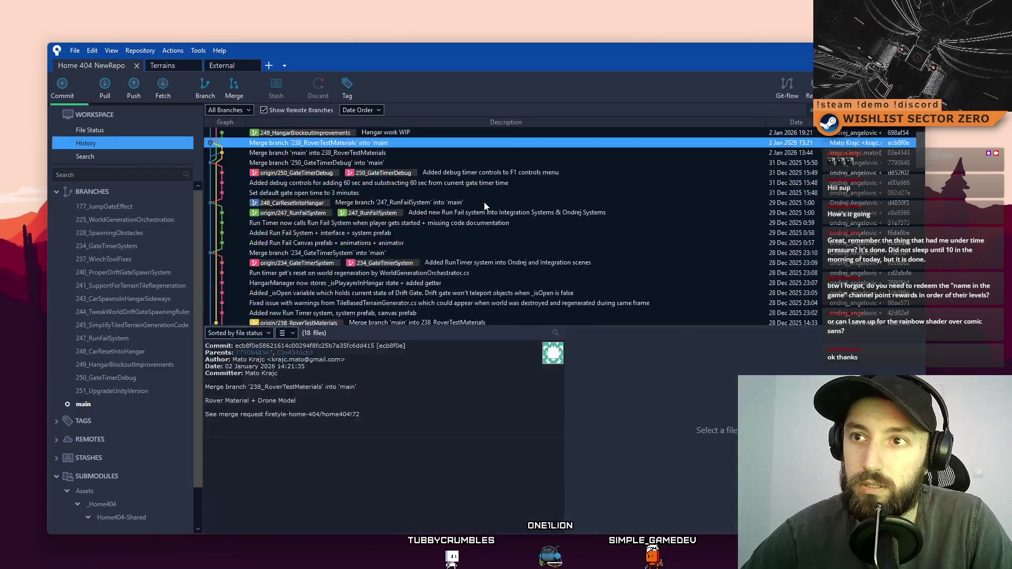
click(433, 136)
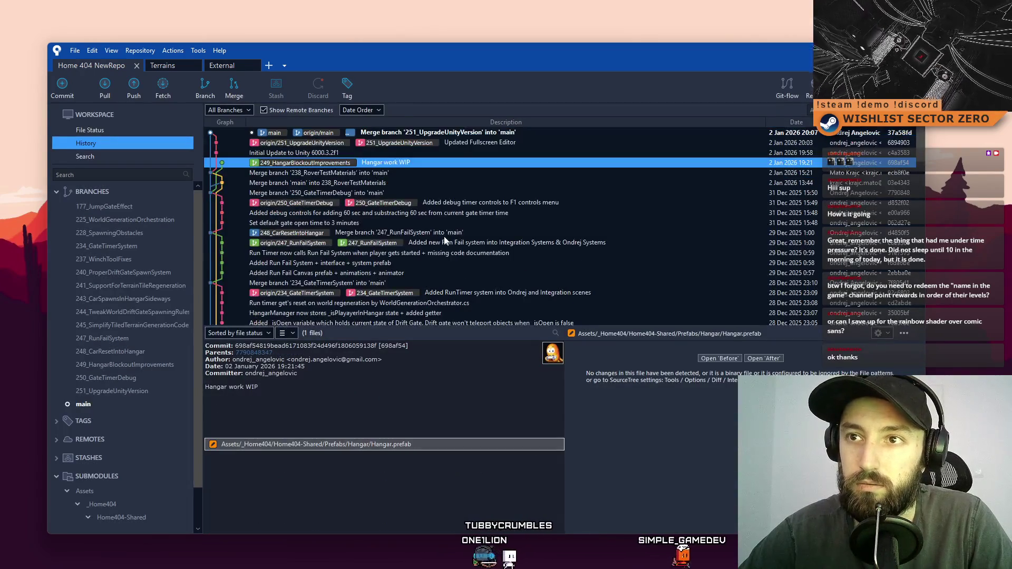
click(529, 131)
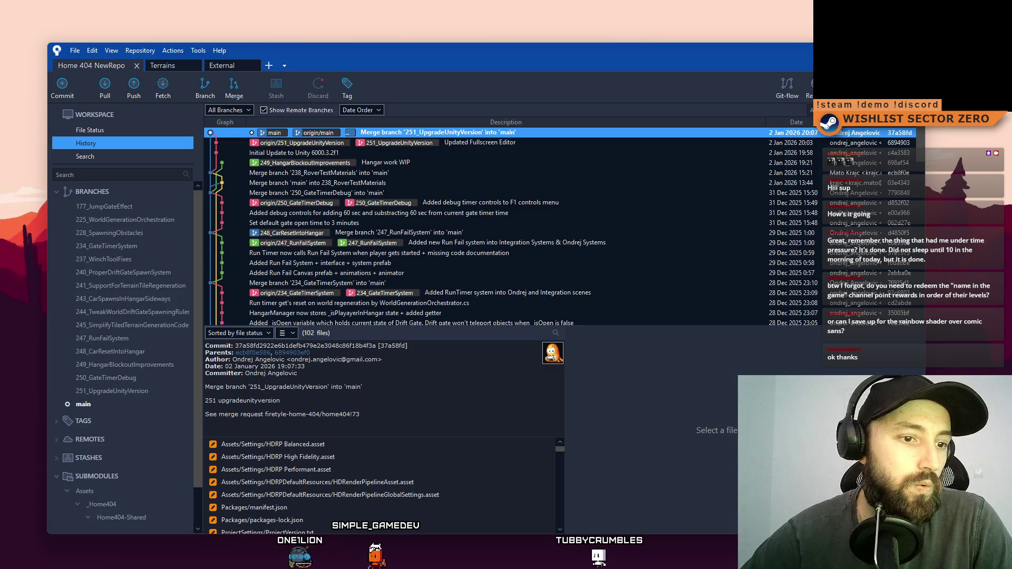
- Review the 'Initial Update to Unity 6000.3.2f1' commit and select the version text in its message
click(379, 152)
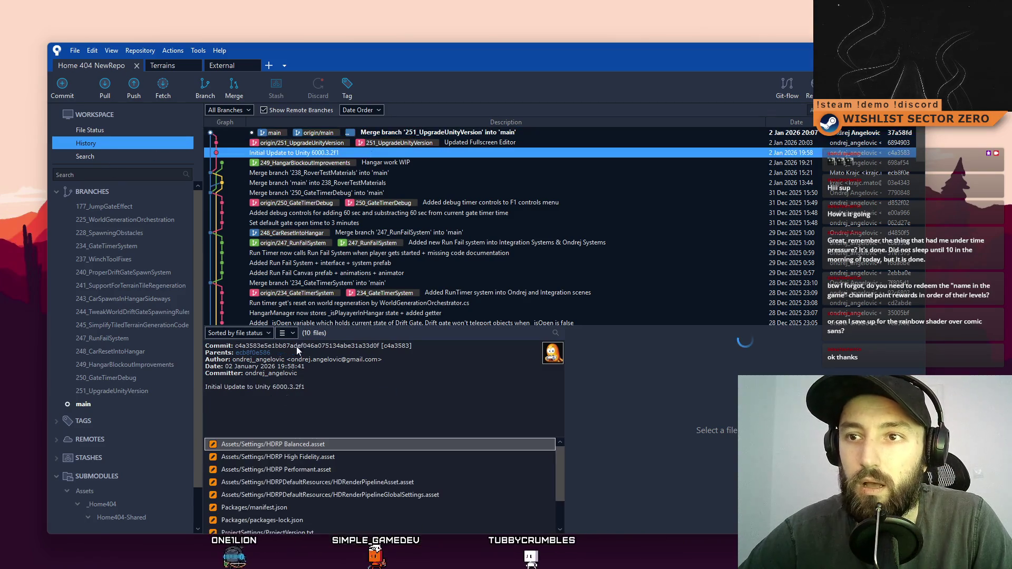
drag(306, 388, 255, 388)
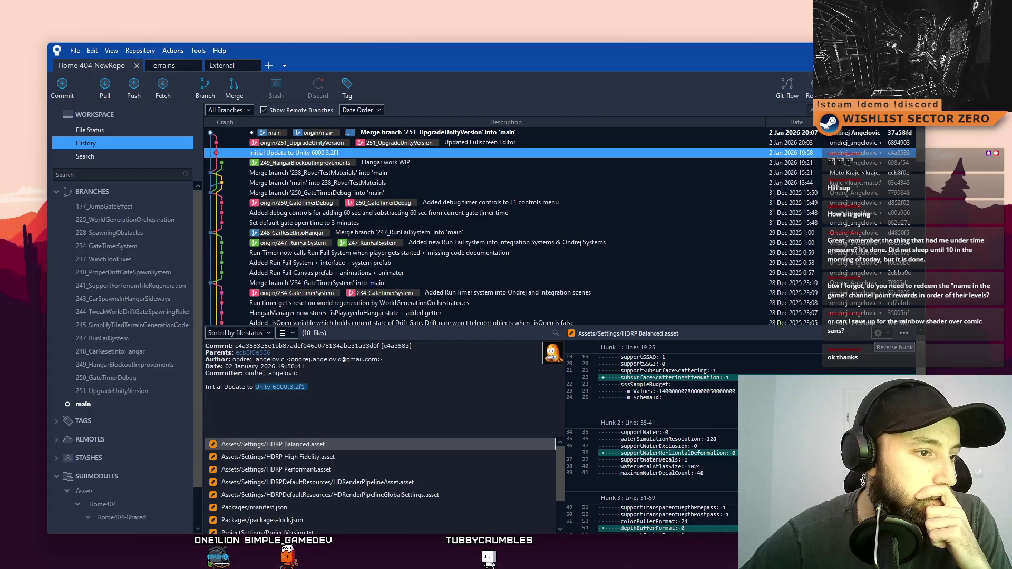
key(alt+Tab)
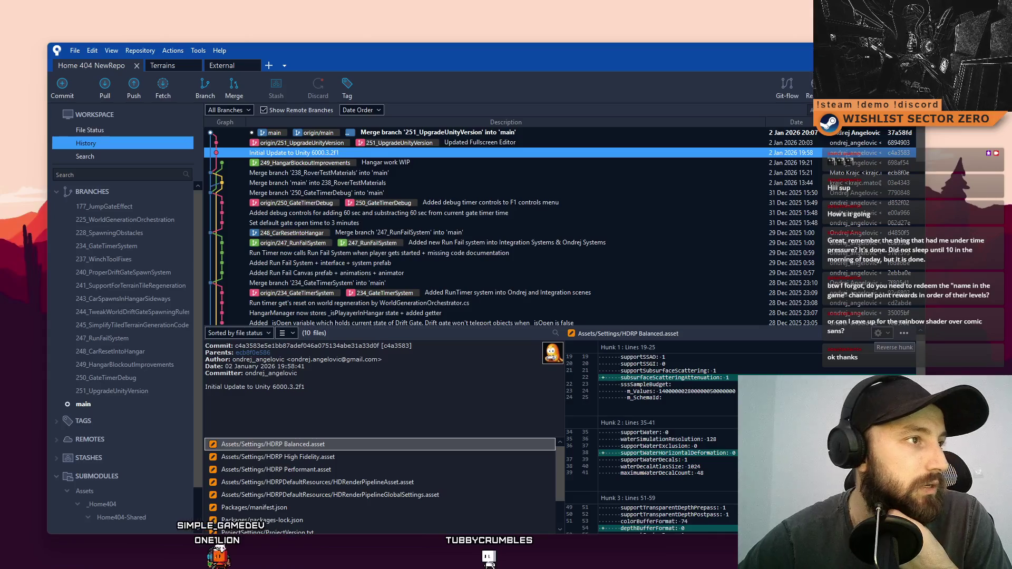
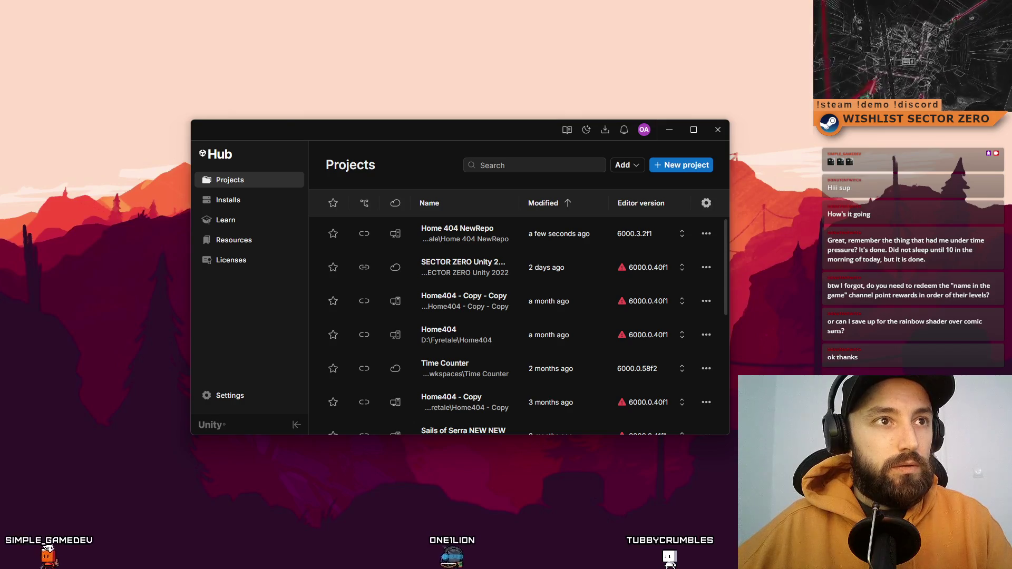
- Arrange the Unity Hub and SourceTree windows to show the Home 404 NewRepo history
mouse_move(483, 132)
mouse_down()
mouse_move(505, 93)
mouse_move(447, 148)
mouse_up()
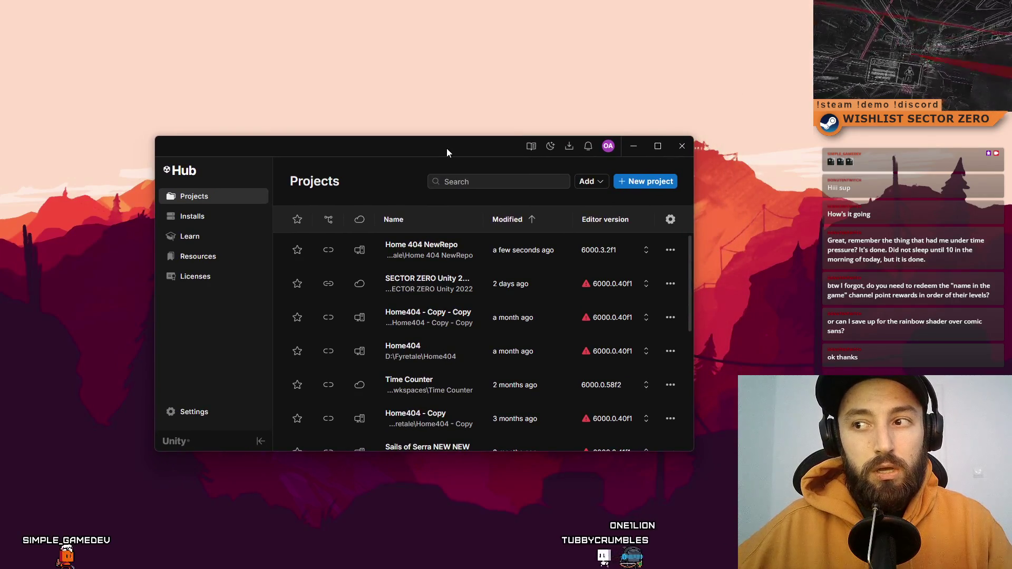
right_click(447, 148)
click(438, 111)
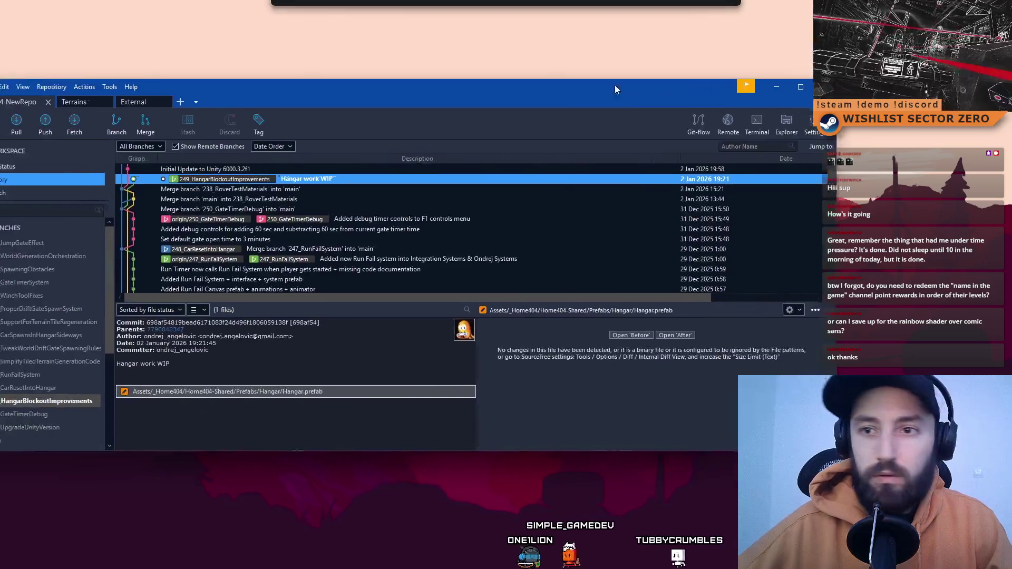
drag(615, 85, 716, 98)
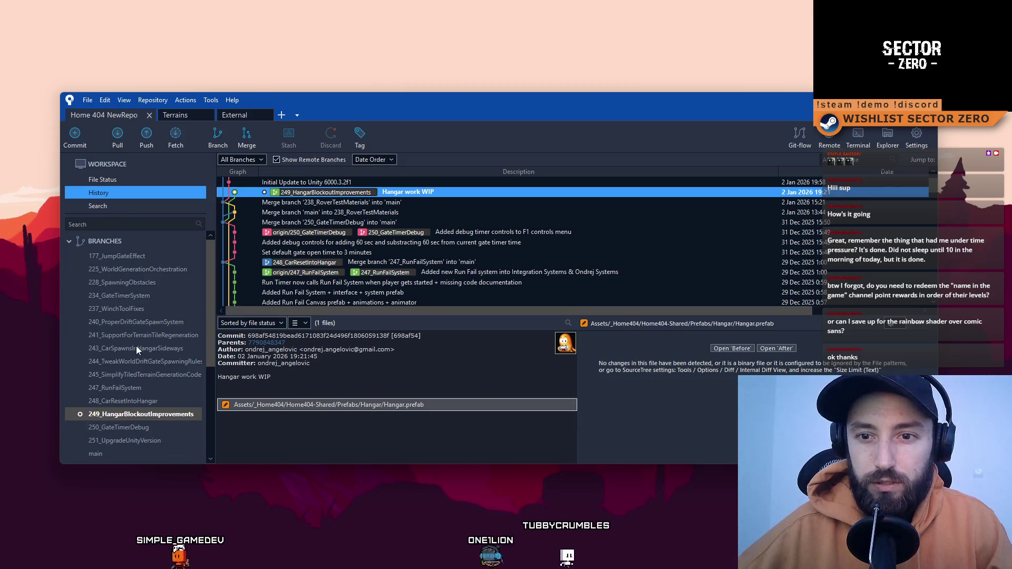
- Merge main into the current 249_HangarBlockoutImprovements branch
scroll(142, 348, down, 2)
right_click(113, 368)
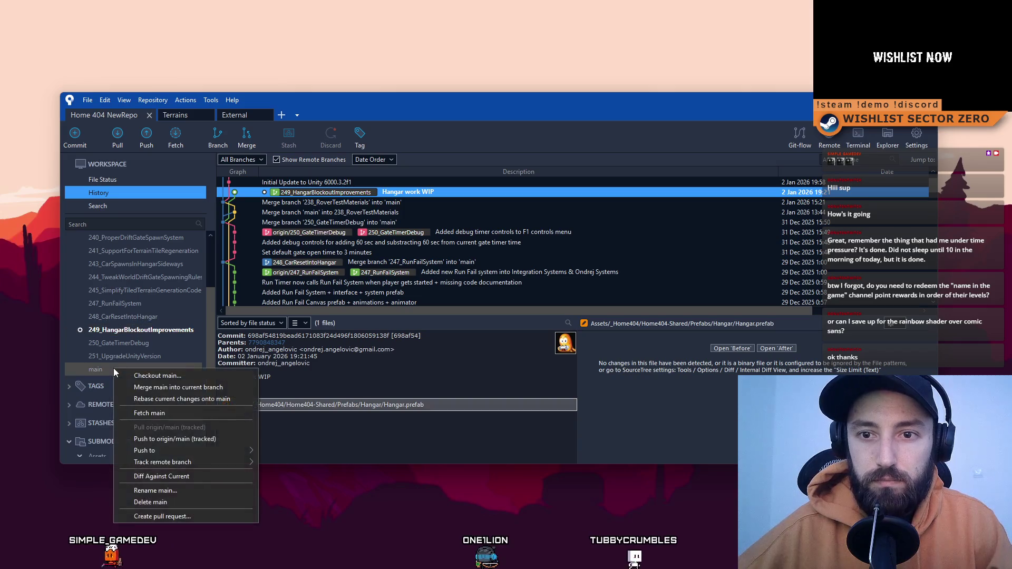
click(214, 387)
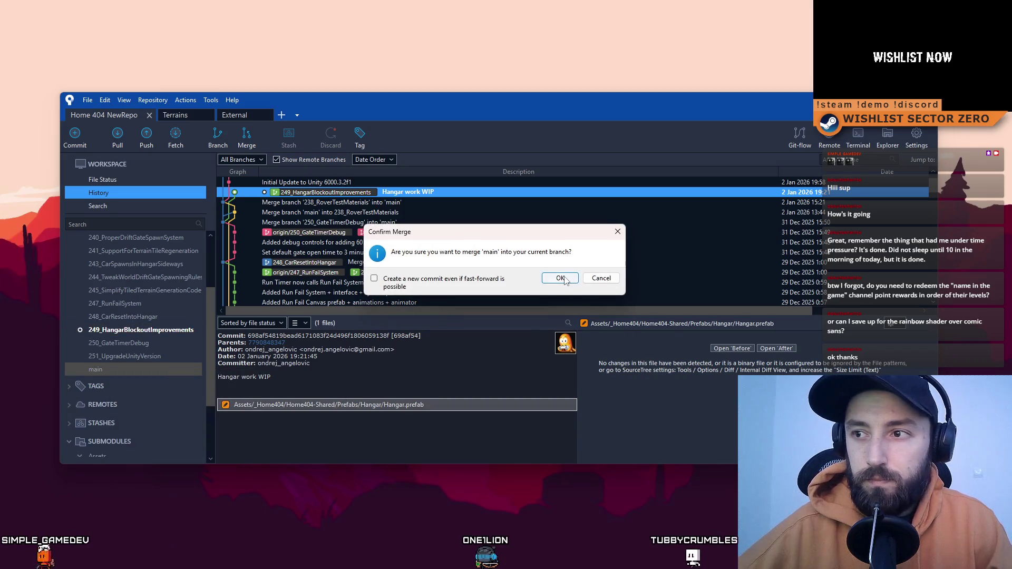
click(583, 276)
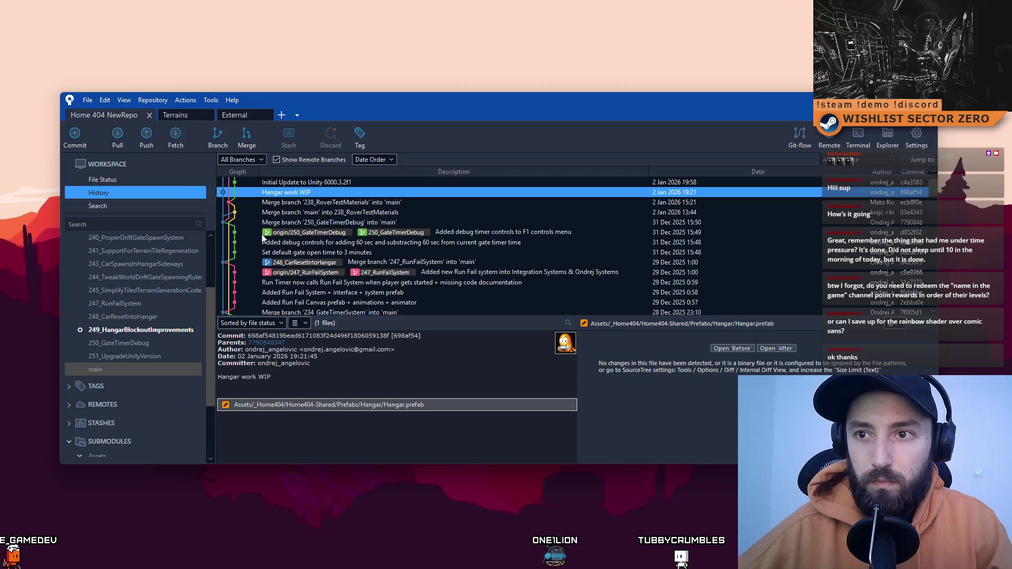
- Push 249_HangarBlockoutImprovements to origin and minimize SourceTree
click(148, 138)
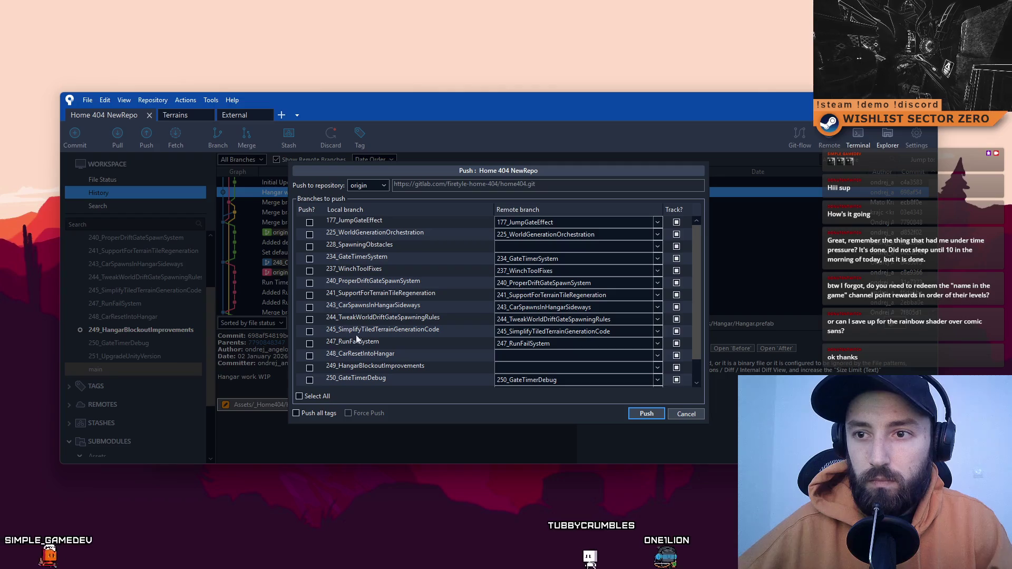
click(309, 367)
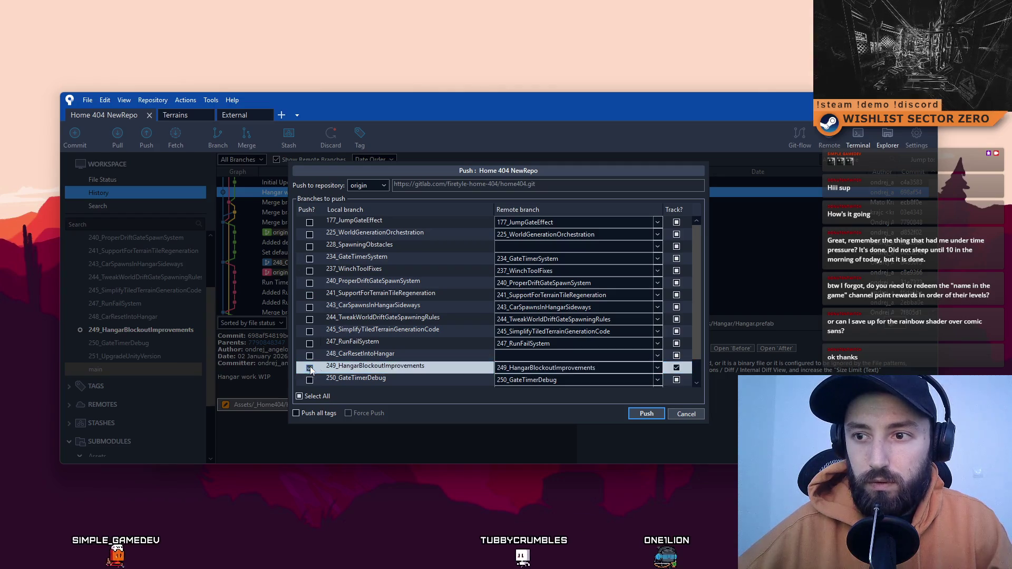
click(645, 412)
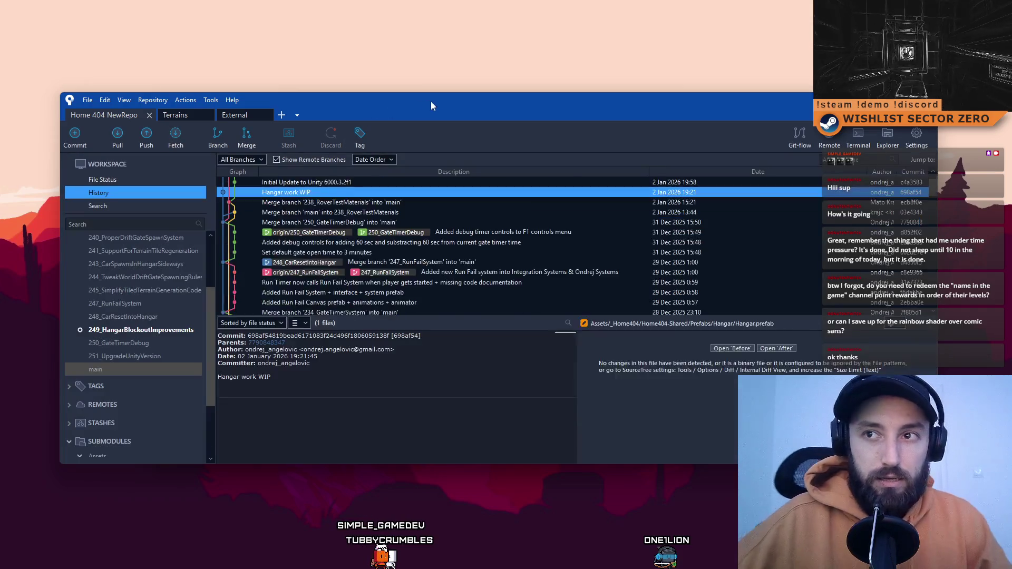
drag(431, 101, 341, 99)
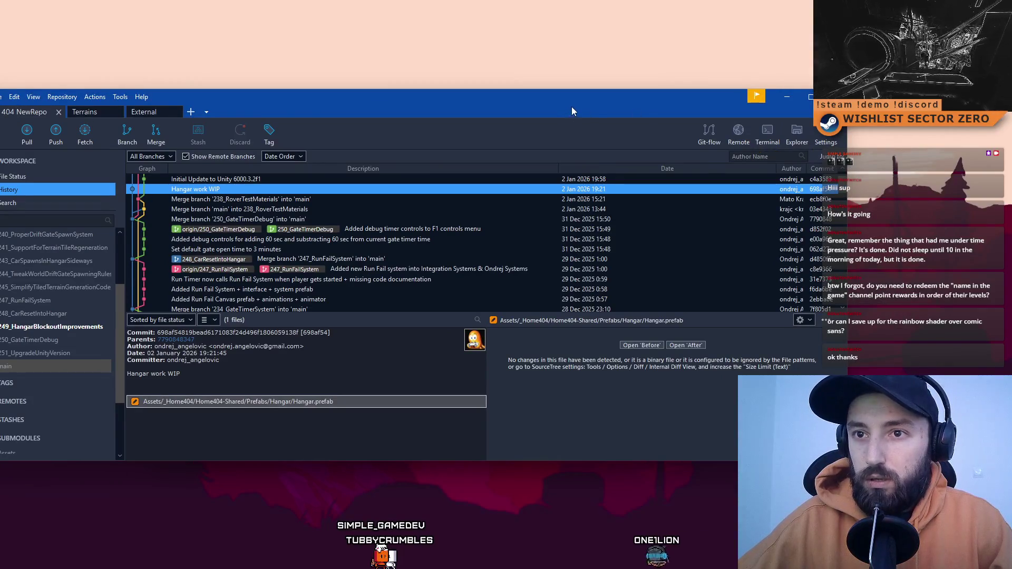
drag(572, 106, 638, 121)
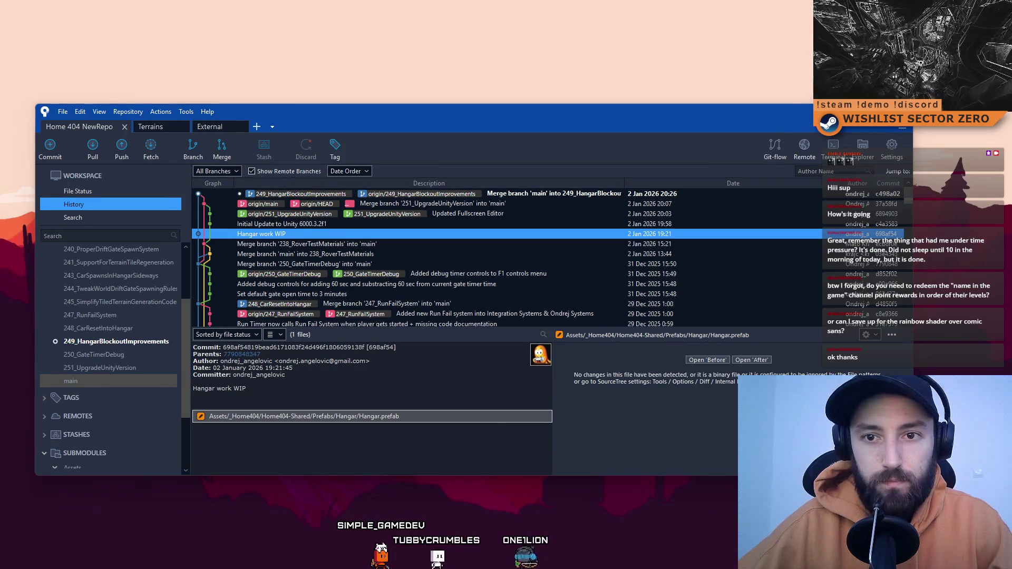
key(super+Down)
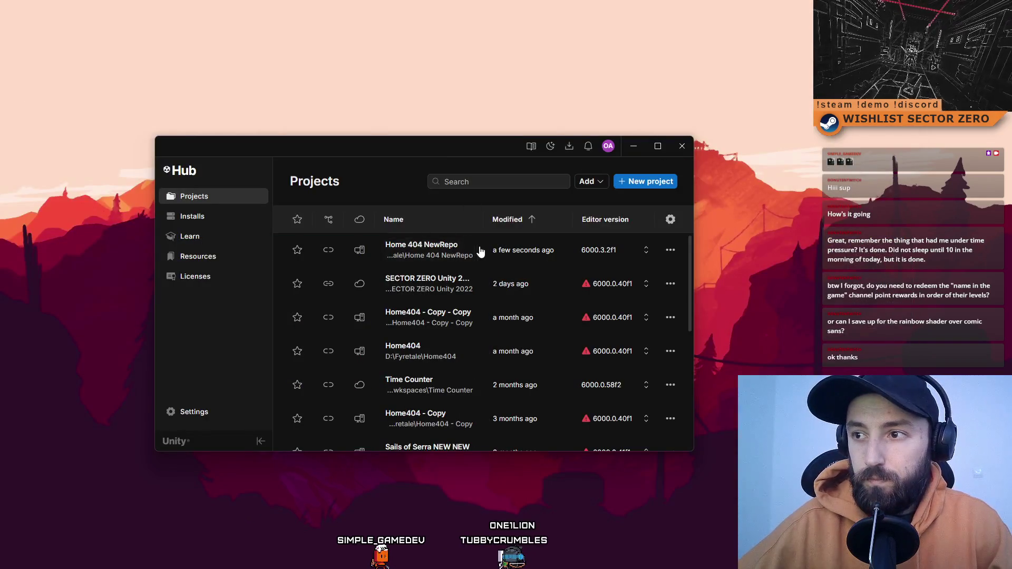
- Launch Home 404 NewRepo from the Unity Hub Projects list
click(459, 250)
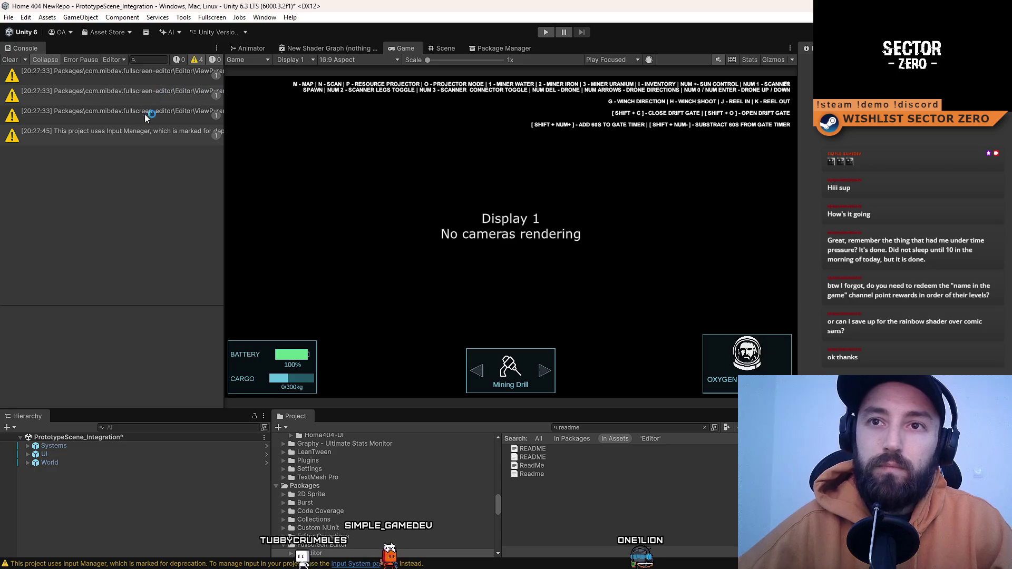
- Review the Input Manager and ViewPyramid warnings, clear the Console, and enter Play mode
click(149, 82)
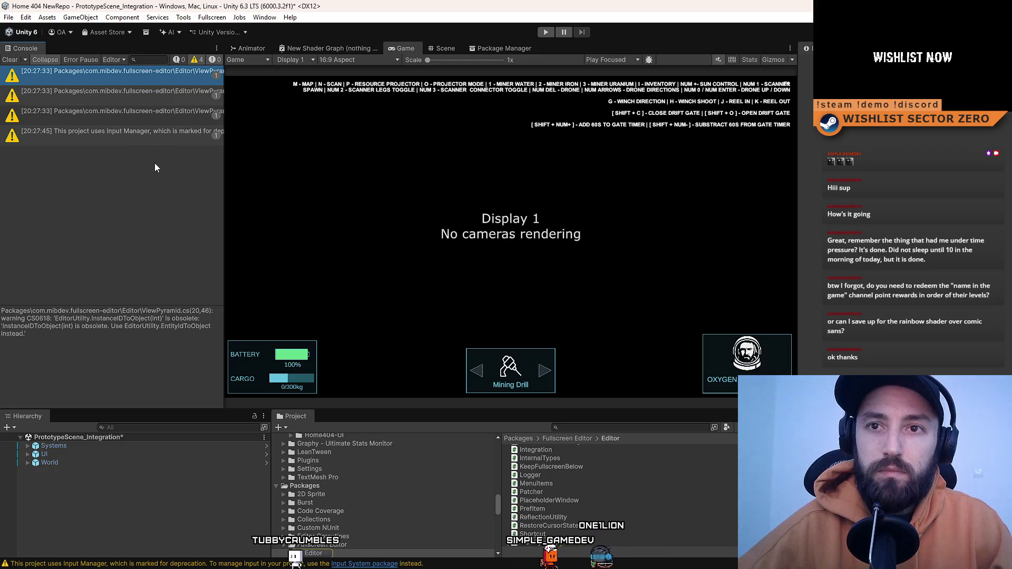
click(144, 139)
click(132, 117)
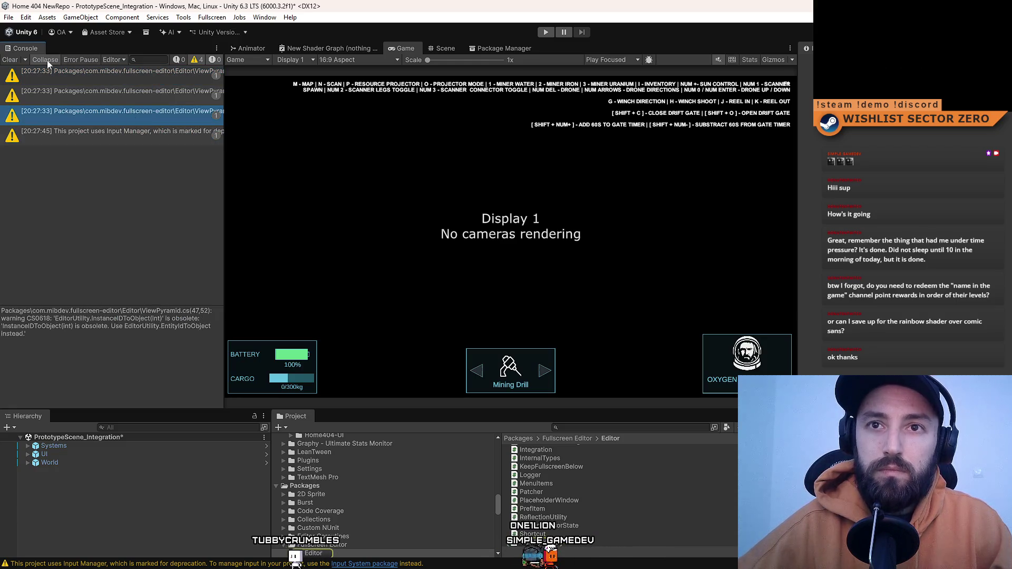
click(9, 60)
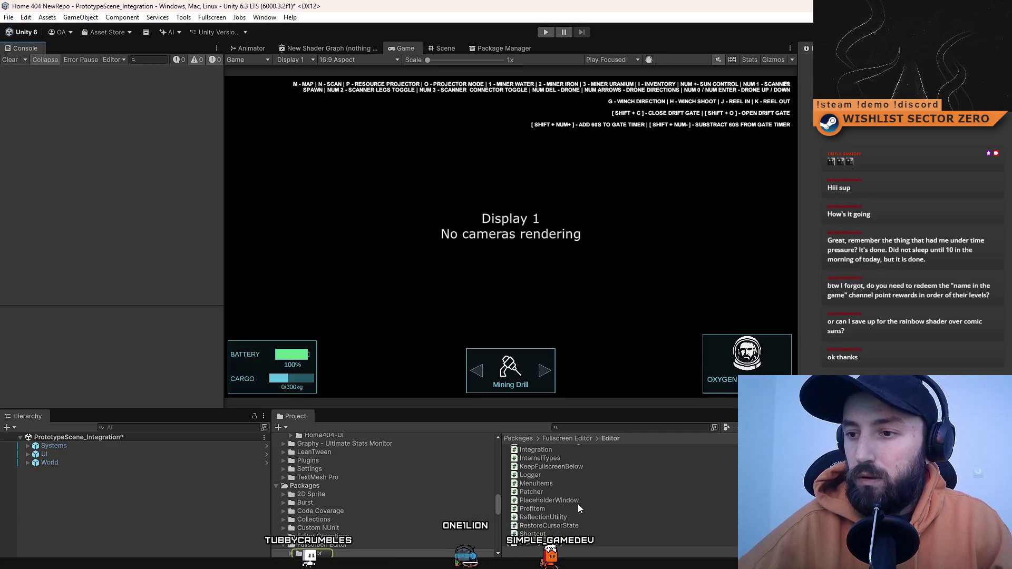
scroll(578, 504, up, 5)
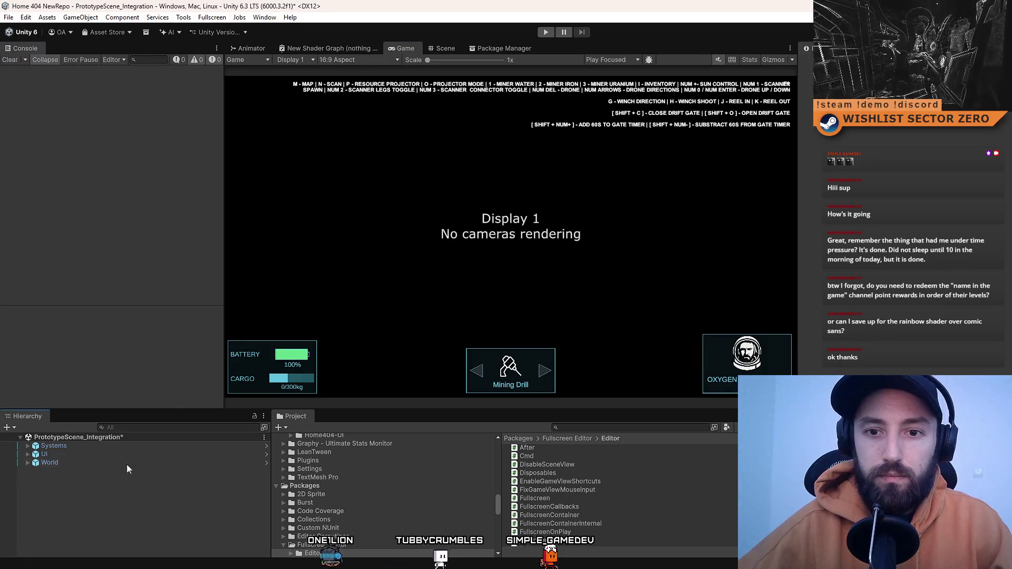
click(544, 33)
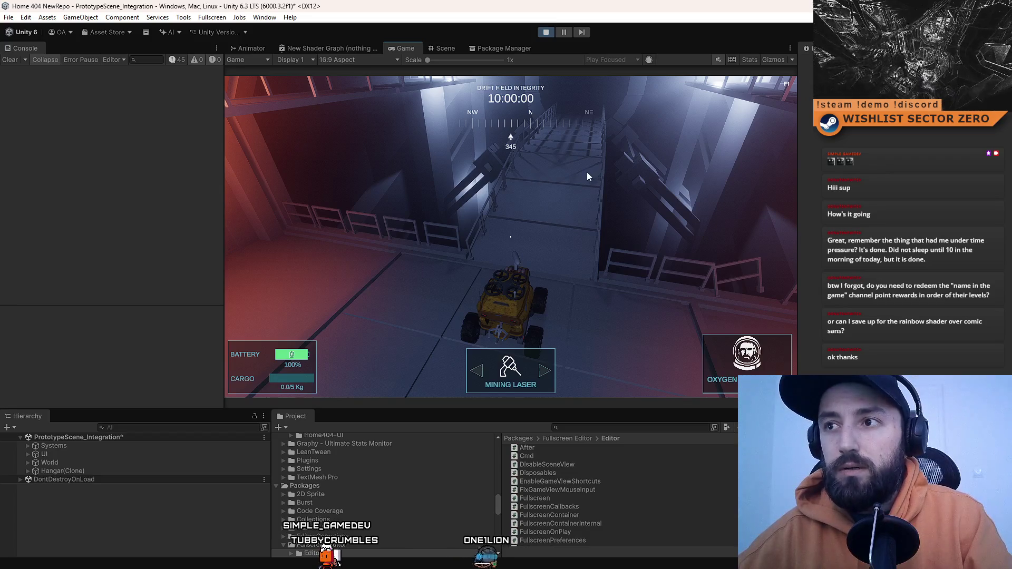
- Drive the rover toward the portal in fullscreen, then orbit the Scene view down the bridge
click(600, 169)
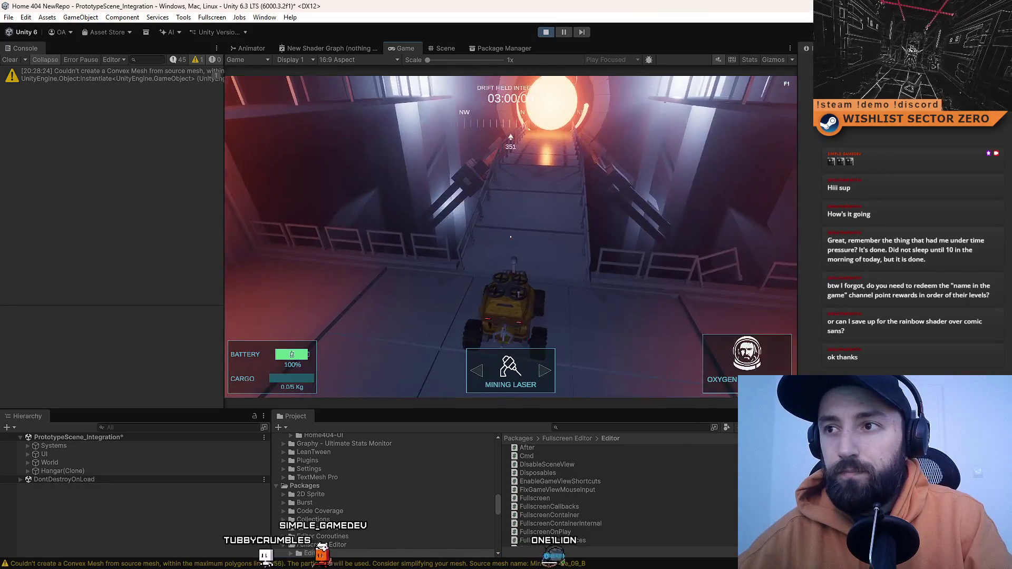
key(F10)
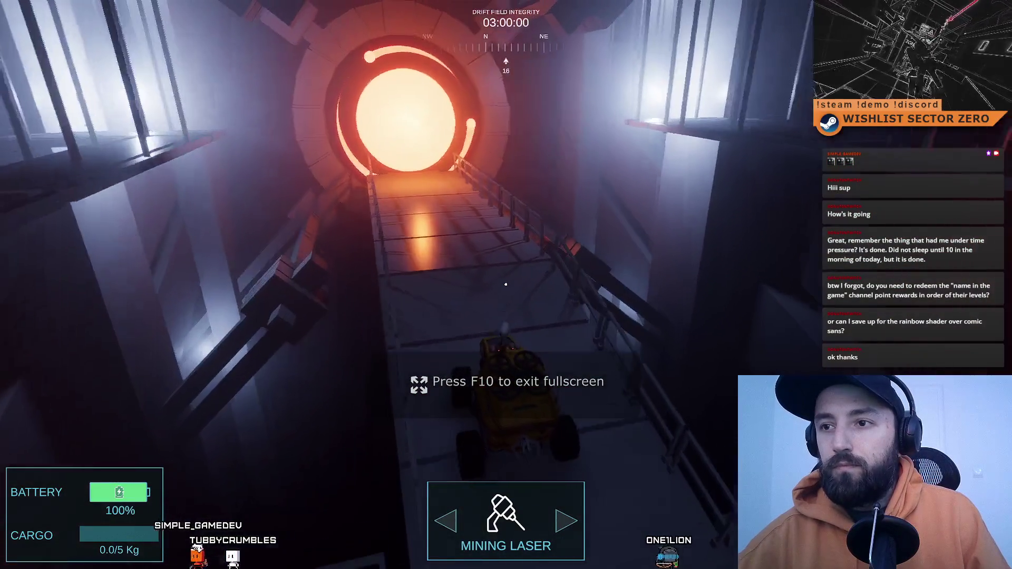
key(w)
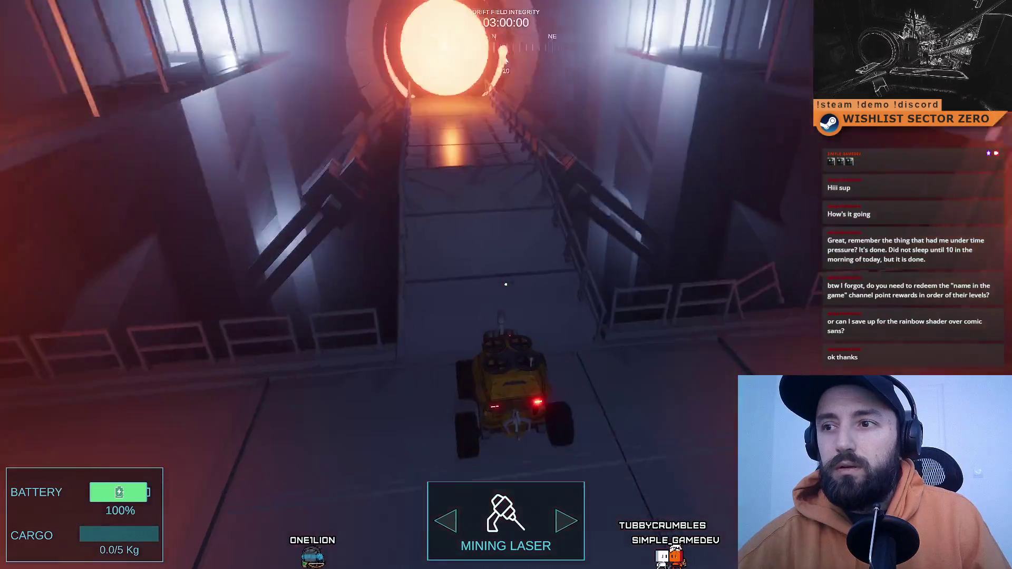
key(F11)
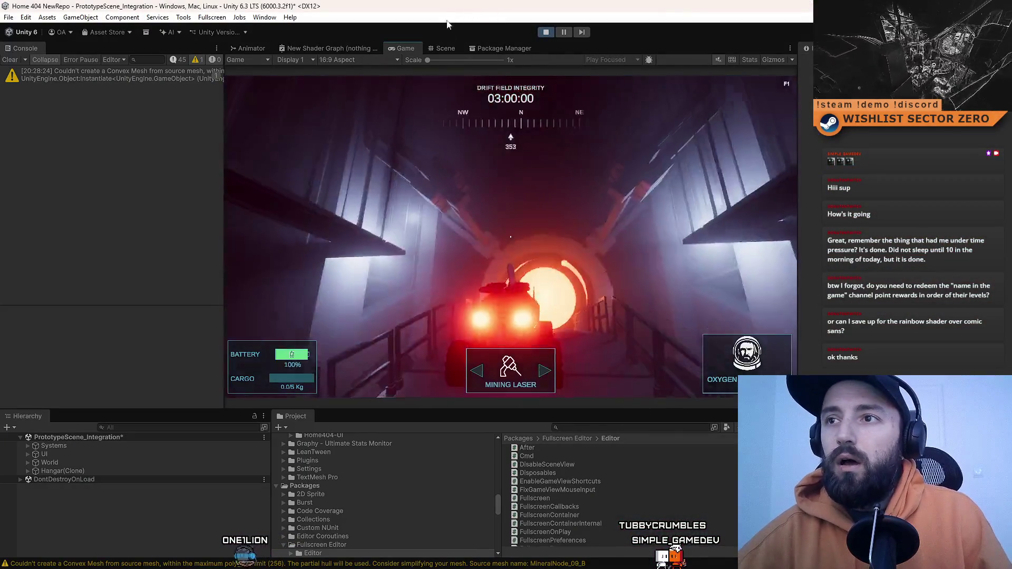
click(446, 48)
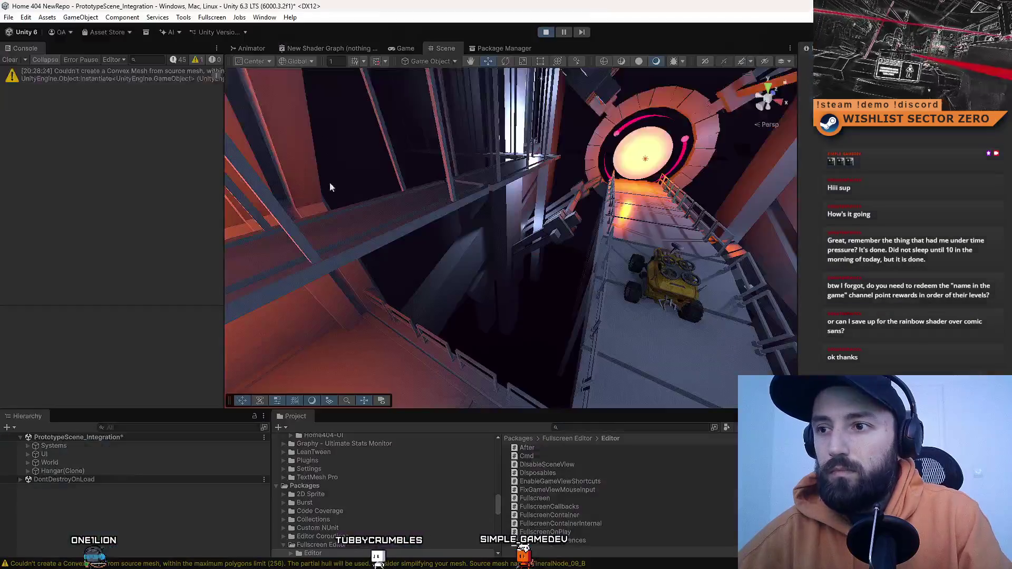
drag(330, 187, 348, 182)
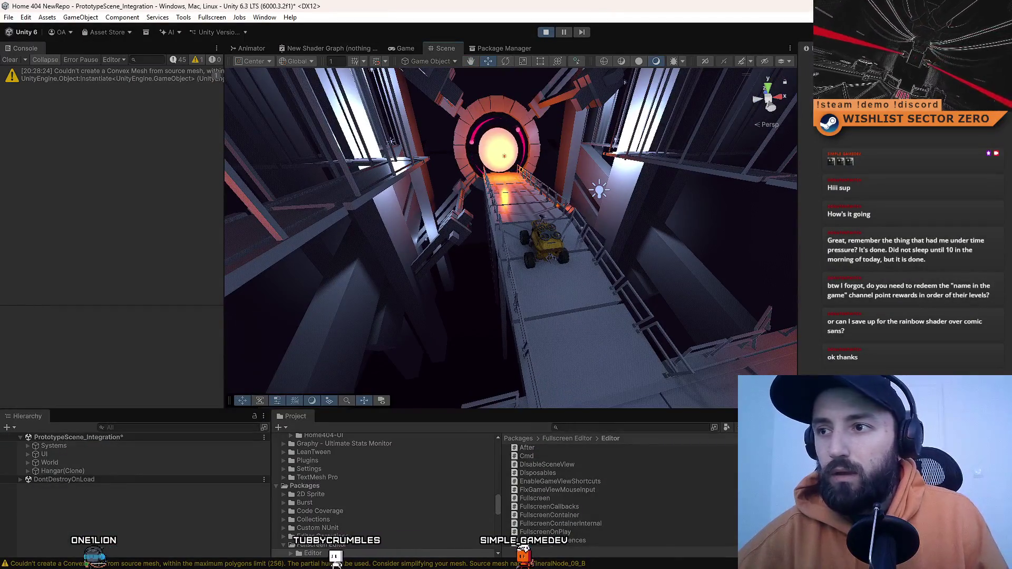
- Fly the Scene camera toward the rover and orbit around the portal ring
key(F11)
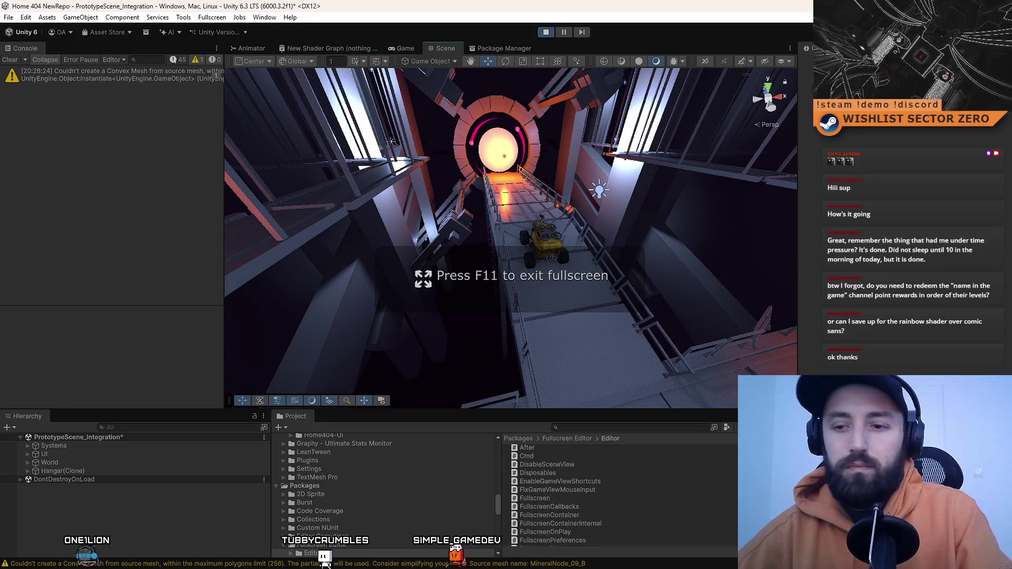
key(F10)
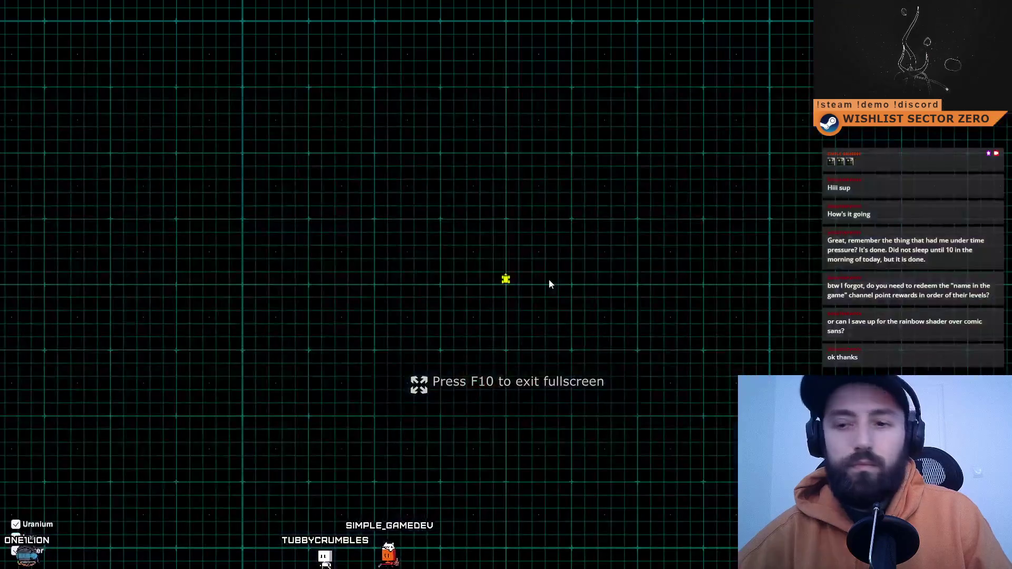
key(F10)
mouse_move(584, 267)
mouse_down()
mouse_move(246, 248)
mouse_move(221, 235)
mouse_move(598, 276)
mouse_move(537, 250)
mouse_move(501, 214)
mouse_up()
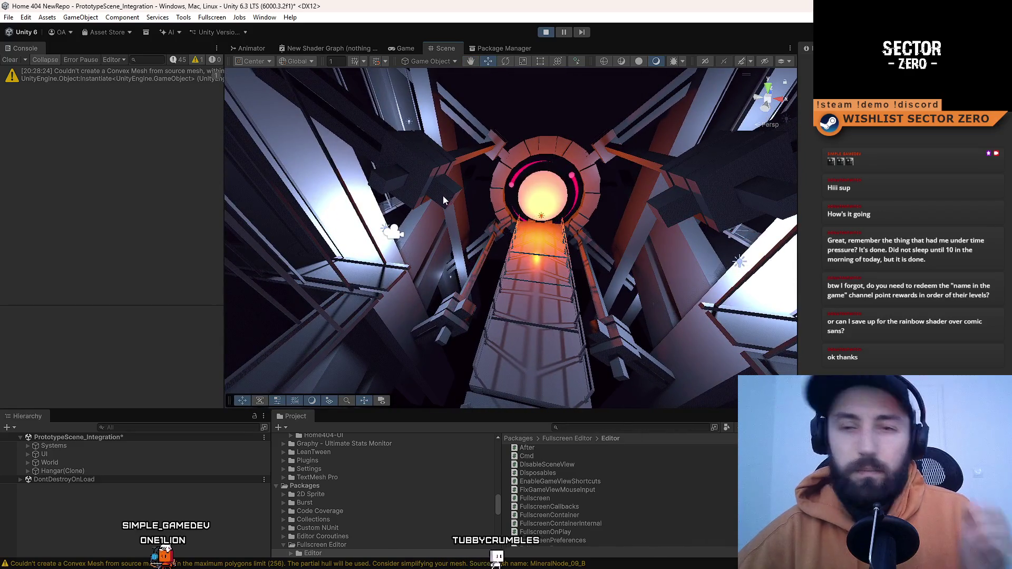
click(428, 176)
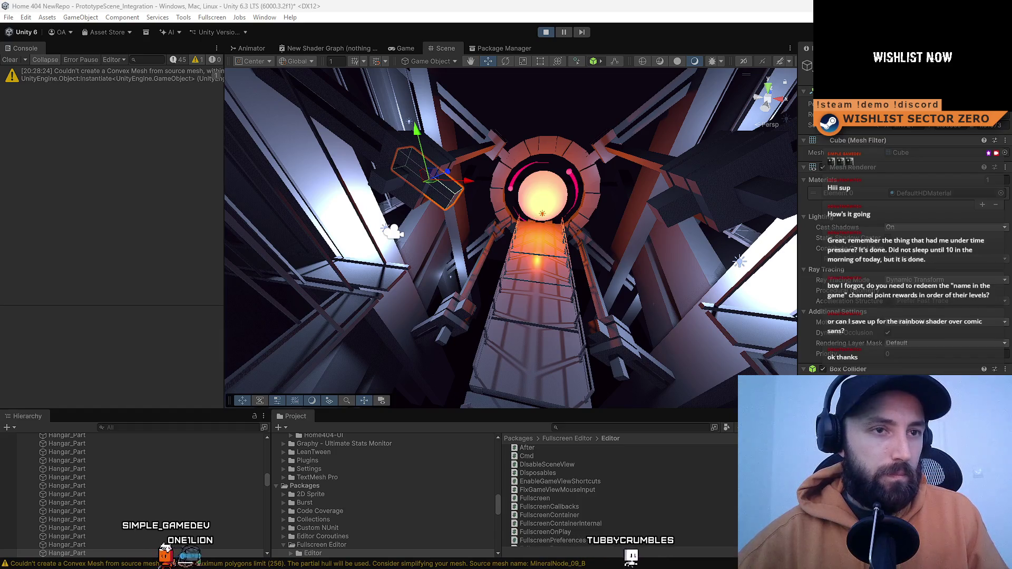
mouse_move(475, 214)
mouse_down()
mouse_move(444, 212)
mouse_move(365, 239)
mouse_up()
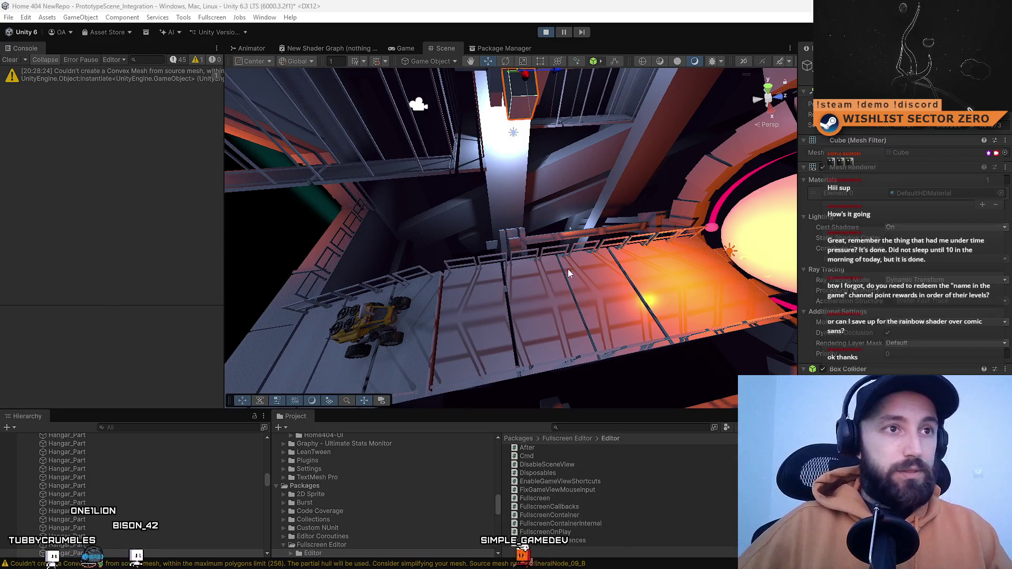
- Select walkway floor panel Hangar_Part (1) beside the rover and scroll the Hierarchy up
mouse_move(468, 259)
mouse_down()
mouse_move(534, 172)
mouse_move(331, 251)
mouse_move(218, 208)
mouse_move(212, 195)
mouse_move(42, 209)
mouse_move(732, 305)
mouse_up()
click(436, 251)
scroll(144, 505, up, 3)
scroll(140, 512, up, 2)
scroll(141, 507, up, 5)
scroll(145, 517, up, 6)
scroll(145, 514, up, 10)
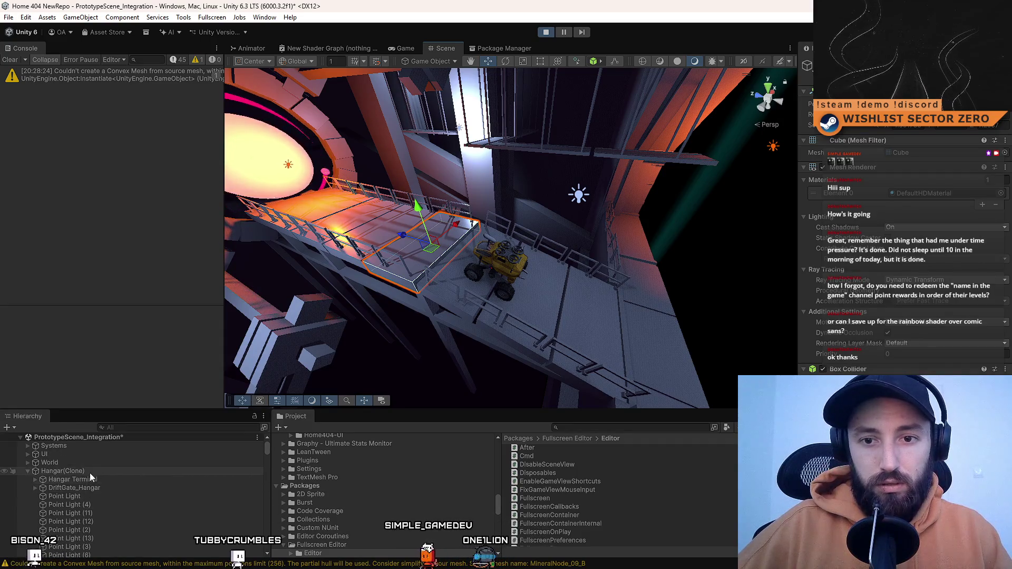
- Frame Hangar(Clone), pick the terminal, and inspect DriftGate_Hangar's HANGAR_GATE Drift Gate script
double_click(91, 473)
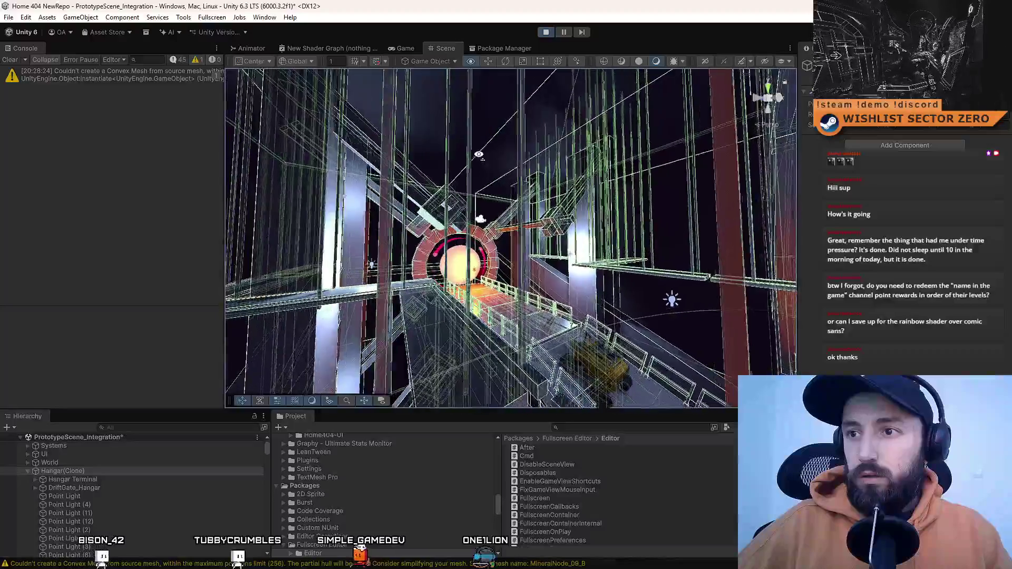
mouse_move(479, 154)
mouse_down()
mouse_move(402, 187)
mouse_move(400, 39)
mouse_move(344, 132)
mouse_move(338, 259)
mouse_move(824, 222)
mouse_move(881, 182)
mouse_move(491, 131)
mouse_move(741, 312)
mouse_move(668, 334)
mouse_move(606, 322)
mouse_move(929, 189)
mouse_move(874, 207)
mouse_move(606, 223)
mouse_up()
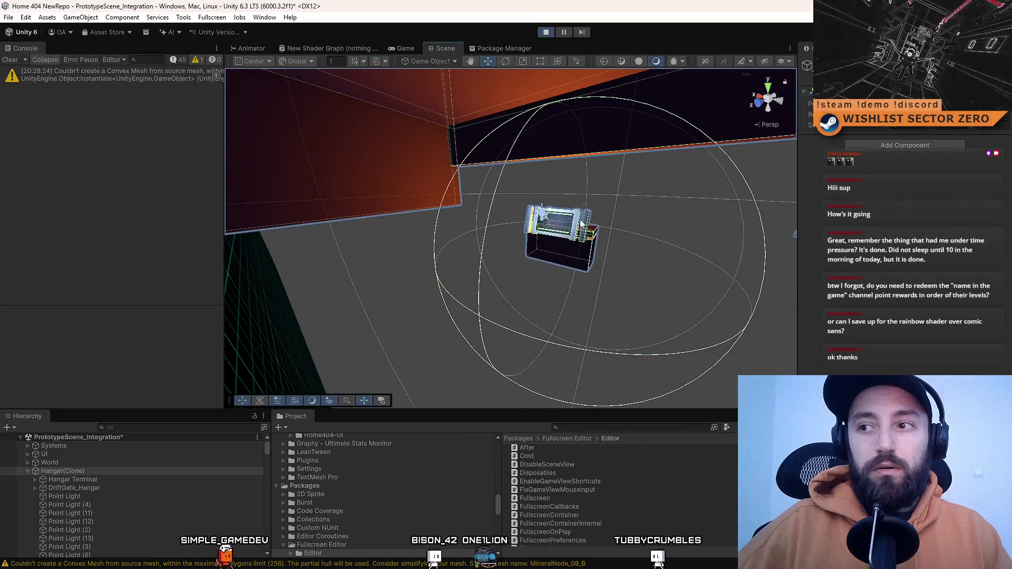
click(582, 224)
click(106, 452)
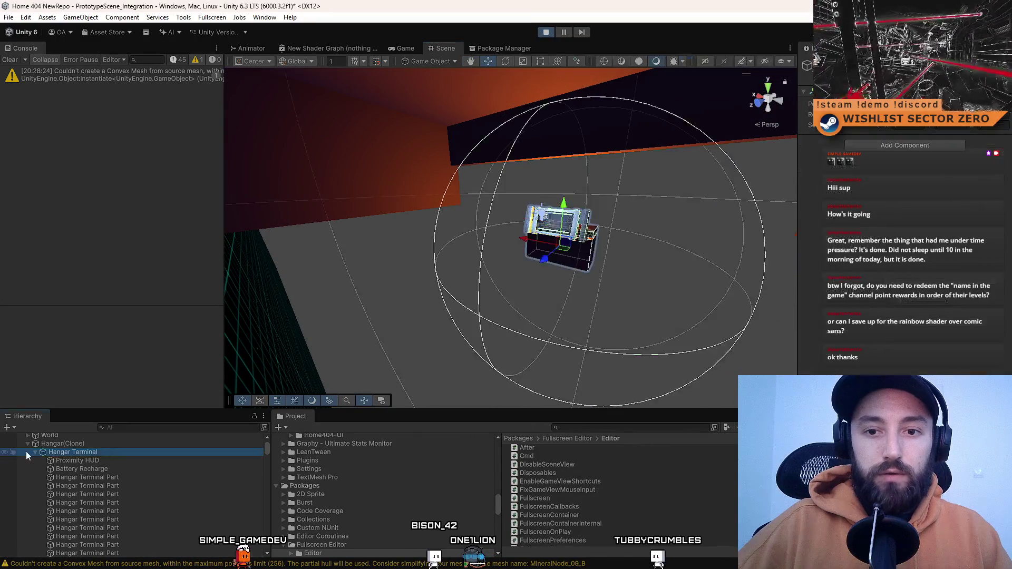
click(34, 452)
click(96, 460)
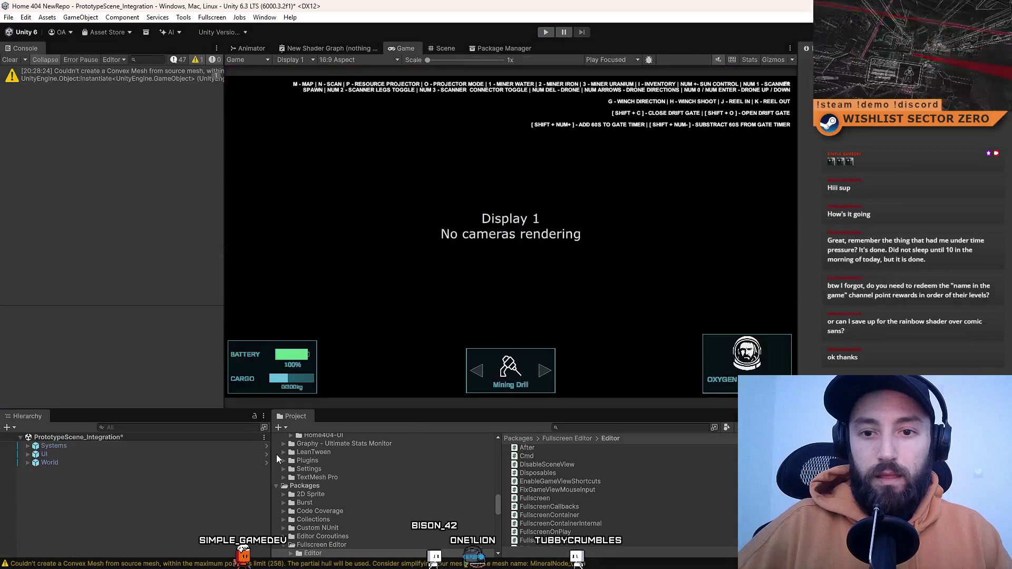
- Search the Project for 'terminal' and open the Hangar Terminal prefab
click(601, 427)
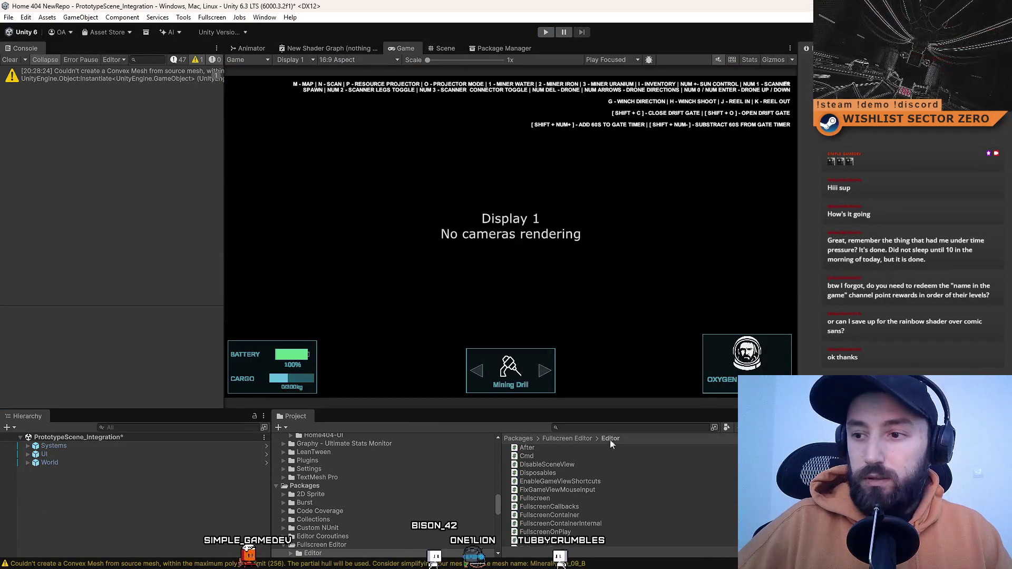
text(terminal)
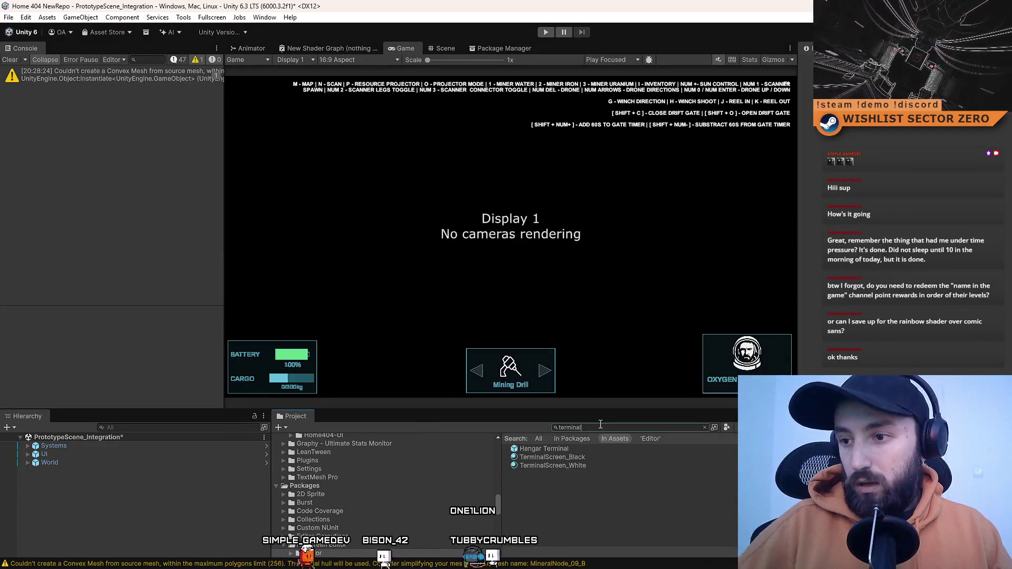
key(Down)
key(Return)
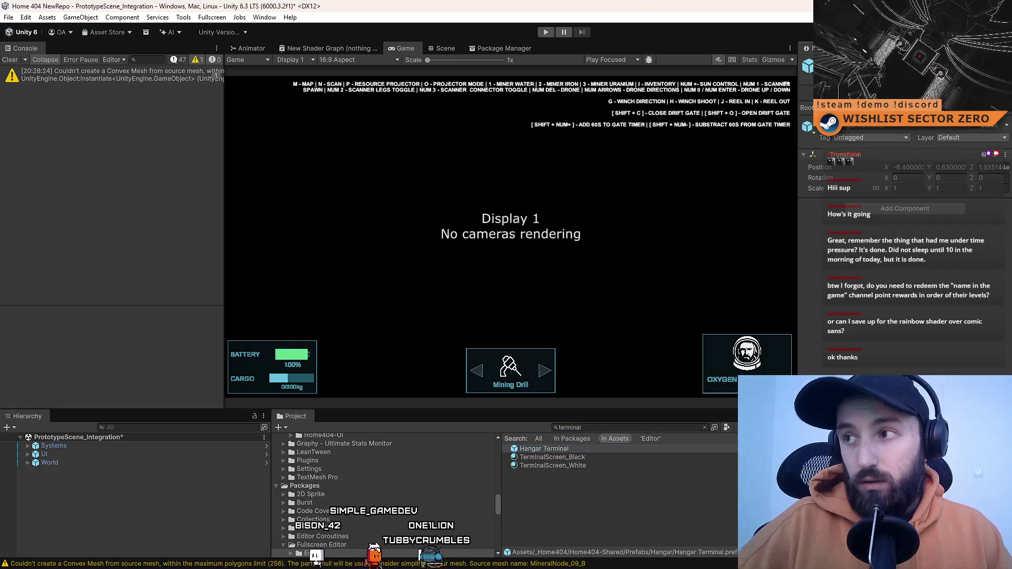
- Move Proximity HUD and Battery Recharge onto the IgnoreRaycast layer
click(123, 459)
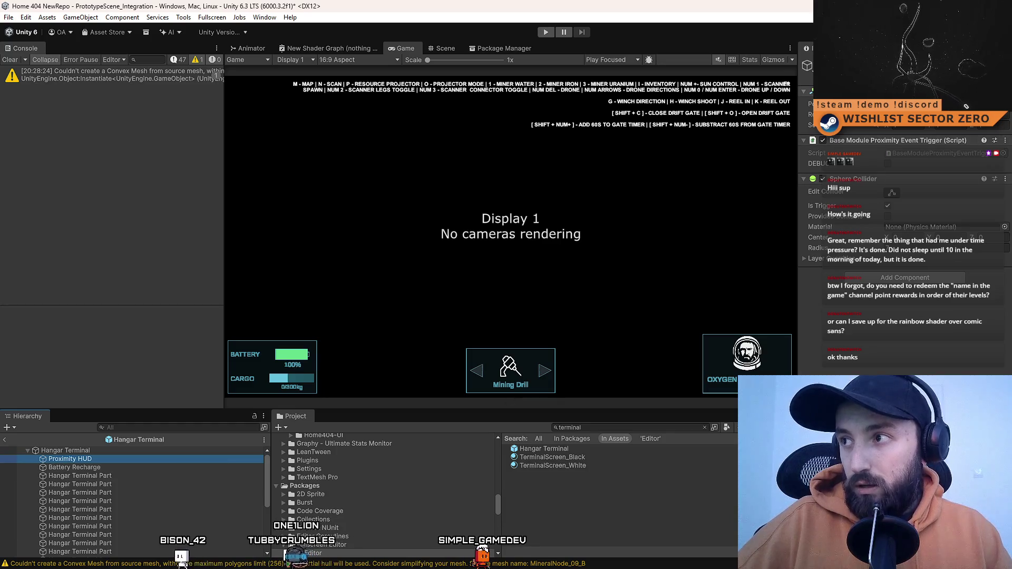
click(949, 75)
click(954, 159)
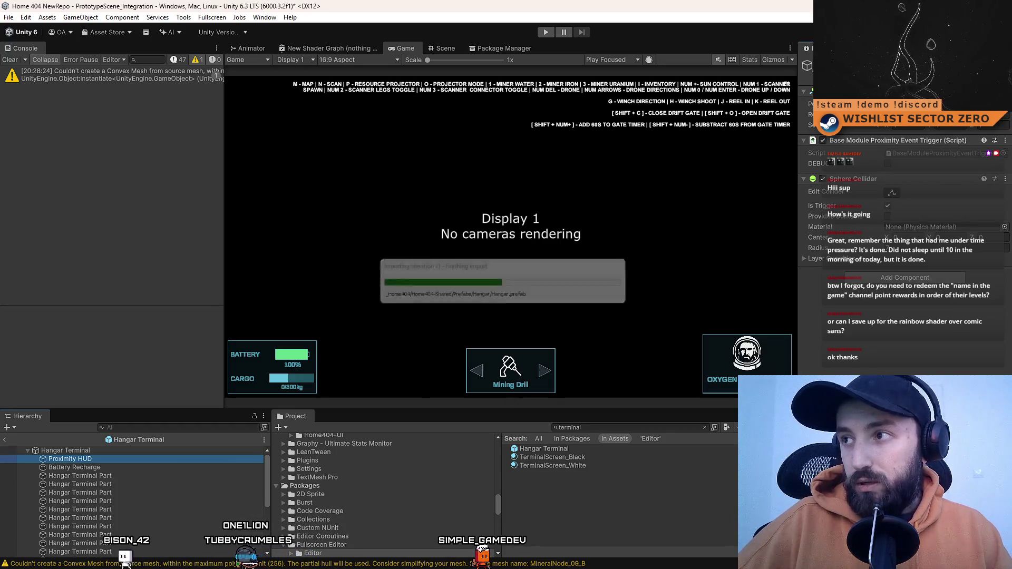
click(105, 467)
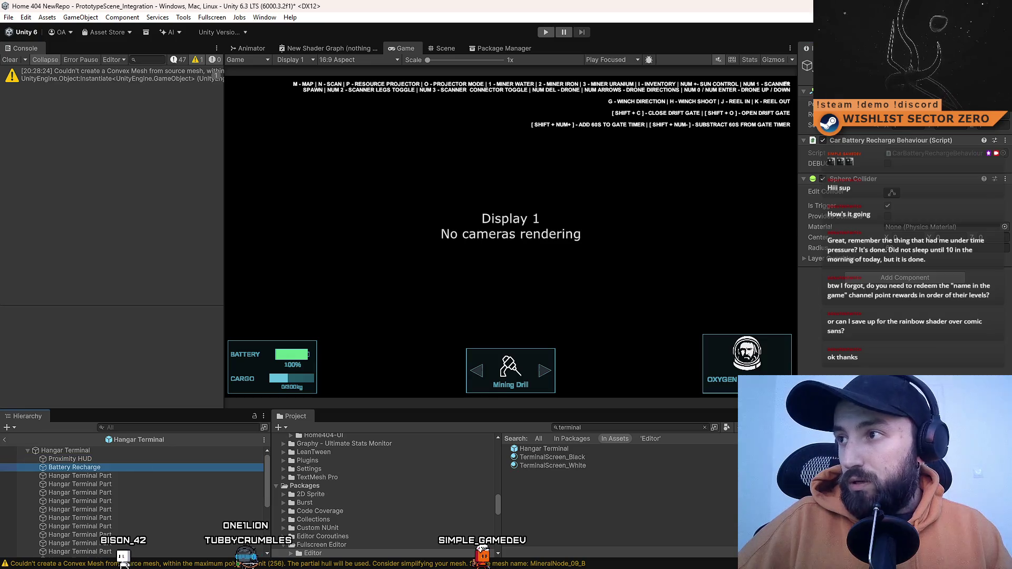
click(949, 75)
click(955, 158)
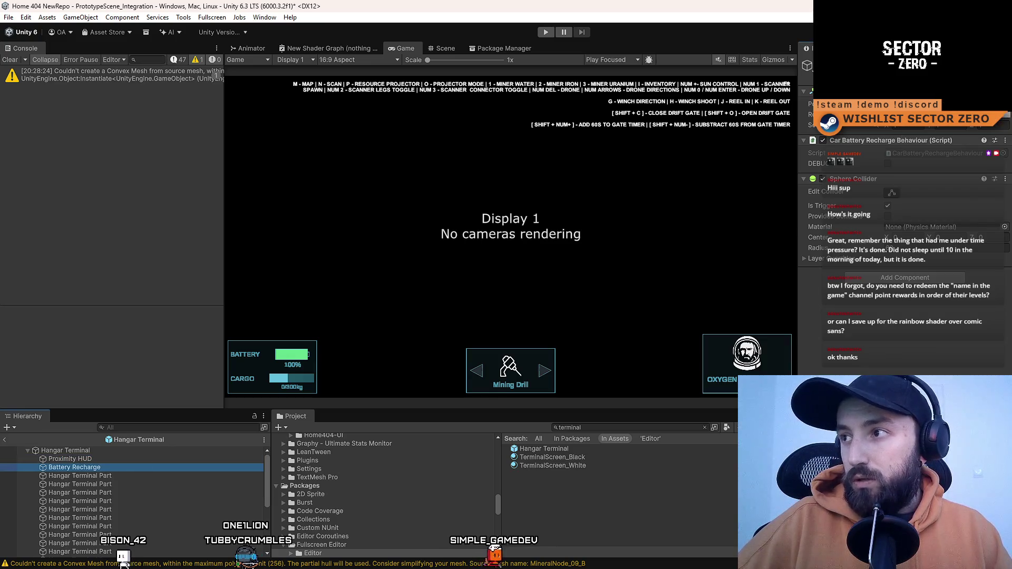
- Clear the Console, test-drive the rover in Play mode, then stop it
click(10, 59)
click(595, 512)
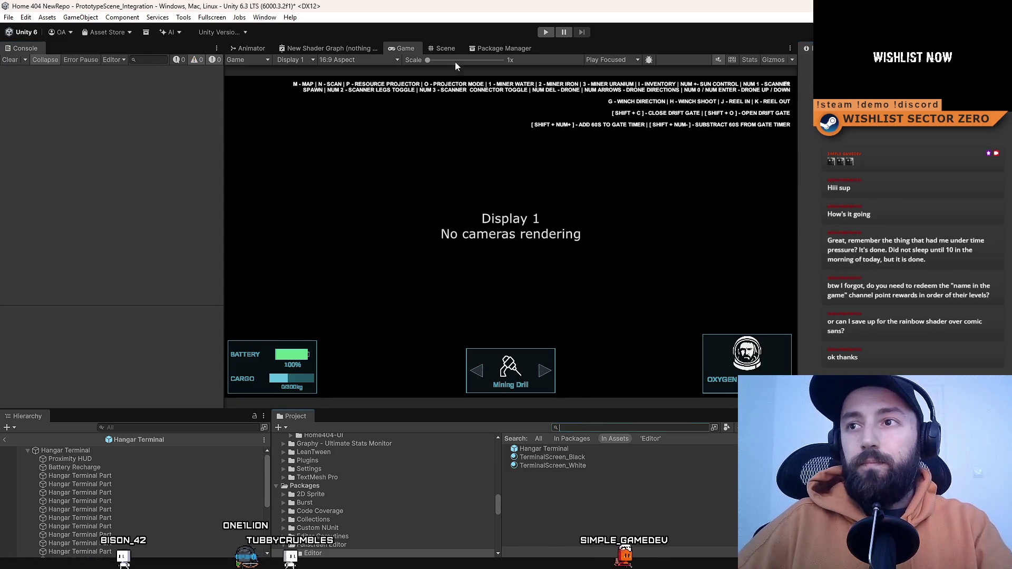
key(Escape)
click(445, 48)
click(403, 48)
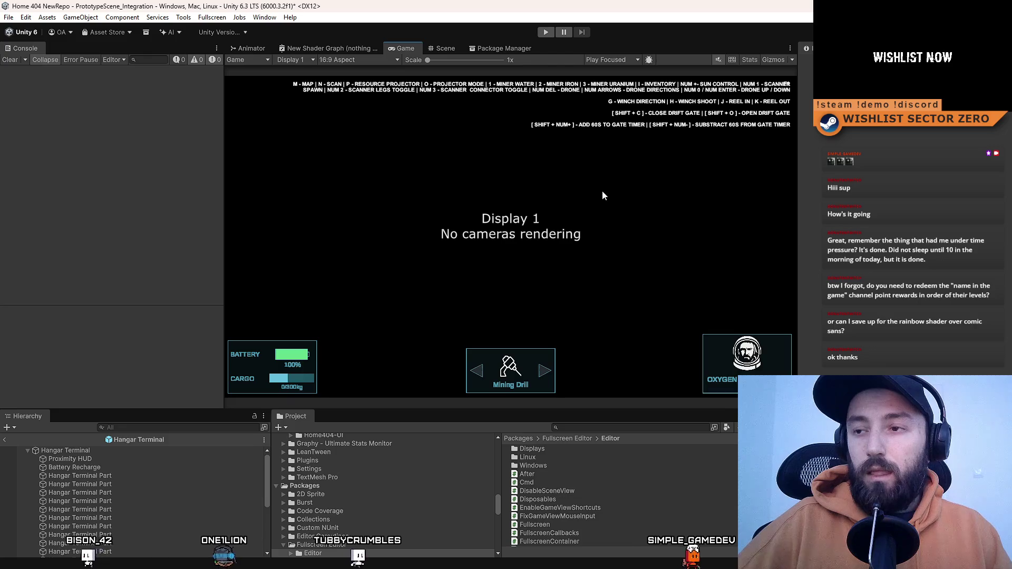
click(544, 33)
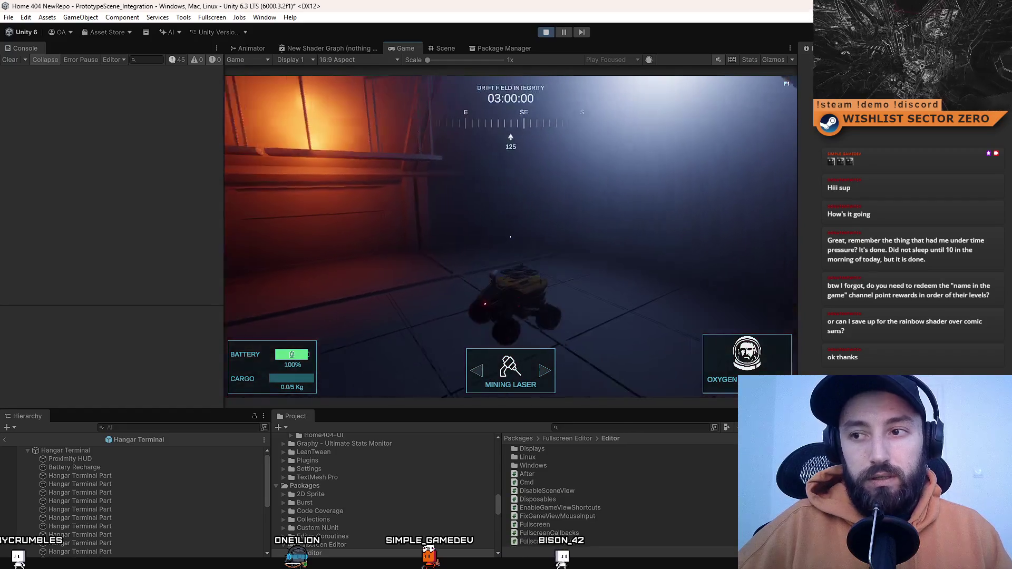
key(w)
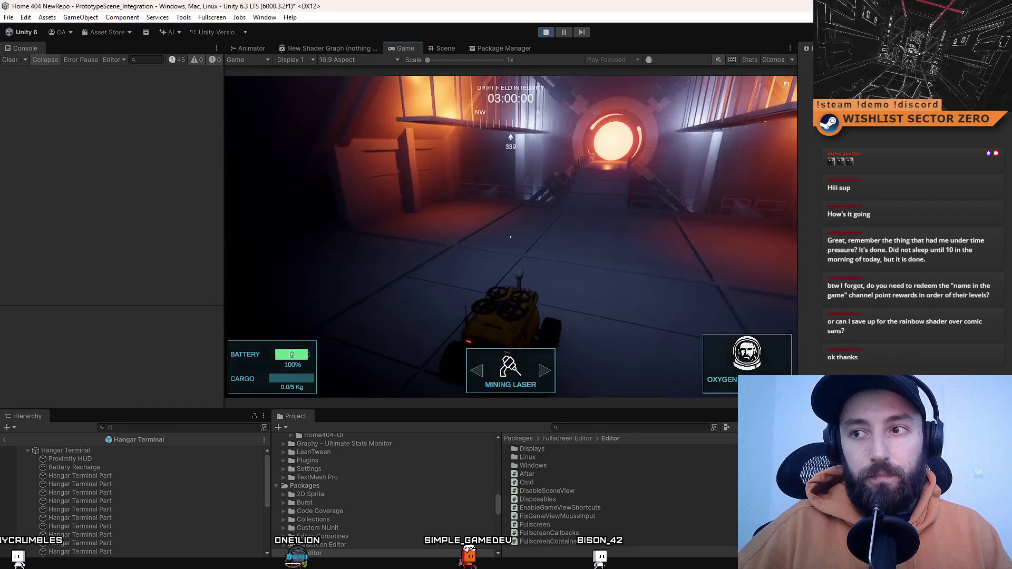
click(546, 32)
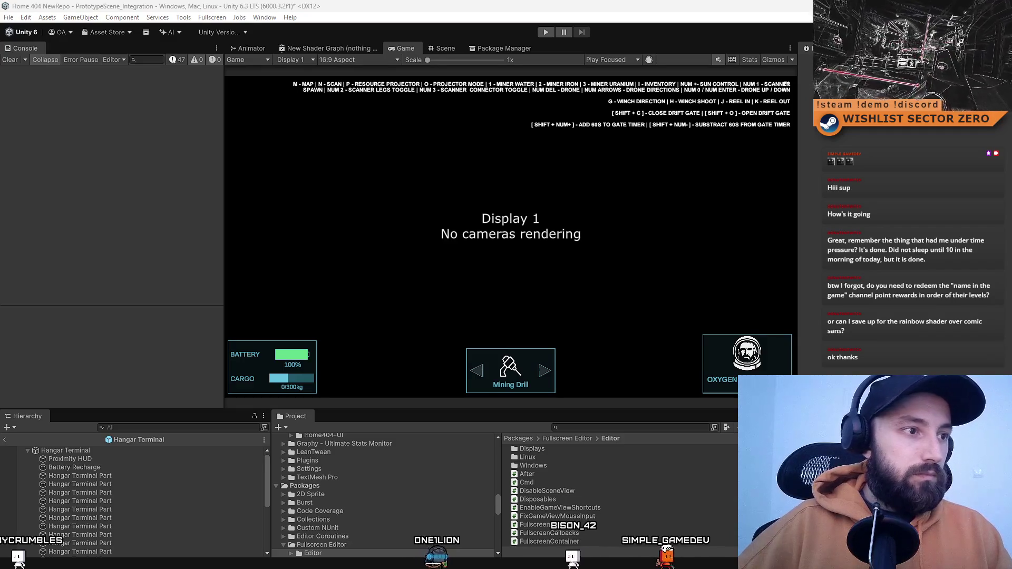
key(alt+Tab)
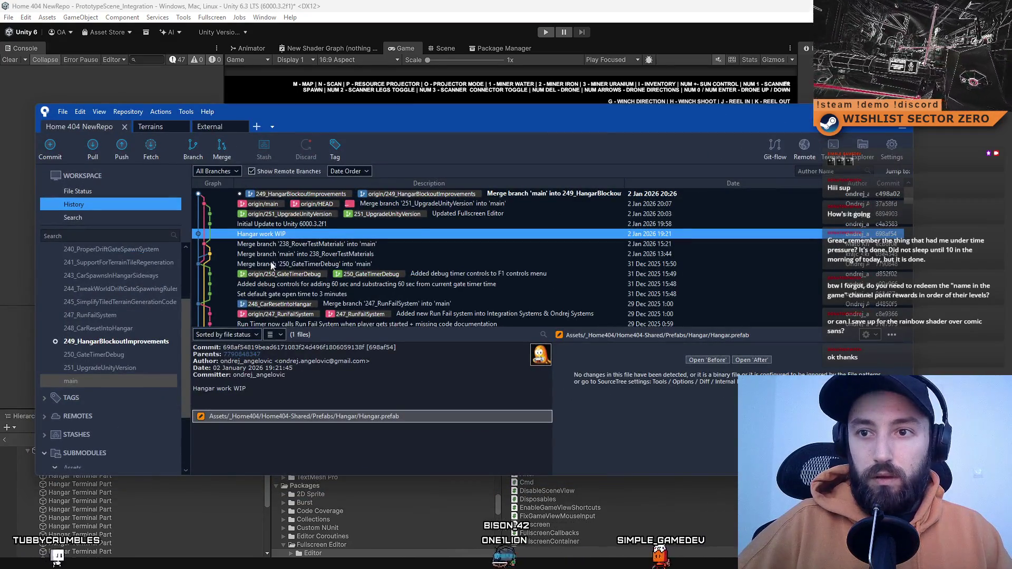
- View the Hangar Terminal.prefab diff and describe the Proximity HUD and Battery Recharge IgnoreRaycast change
click(95, 191)
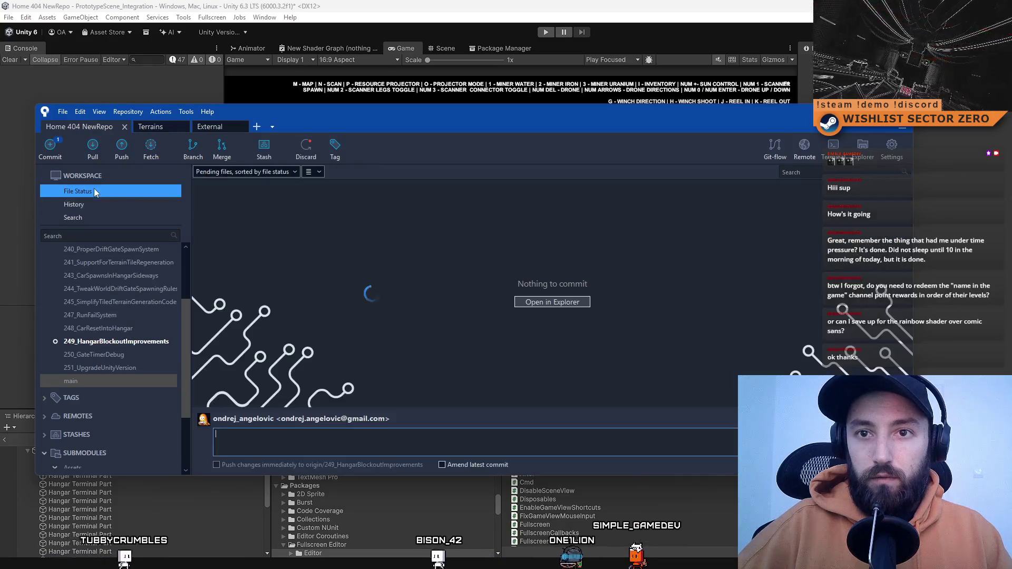
click(336, 318)
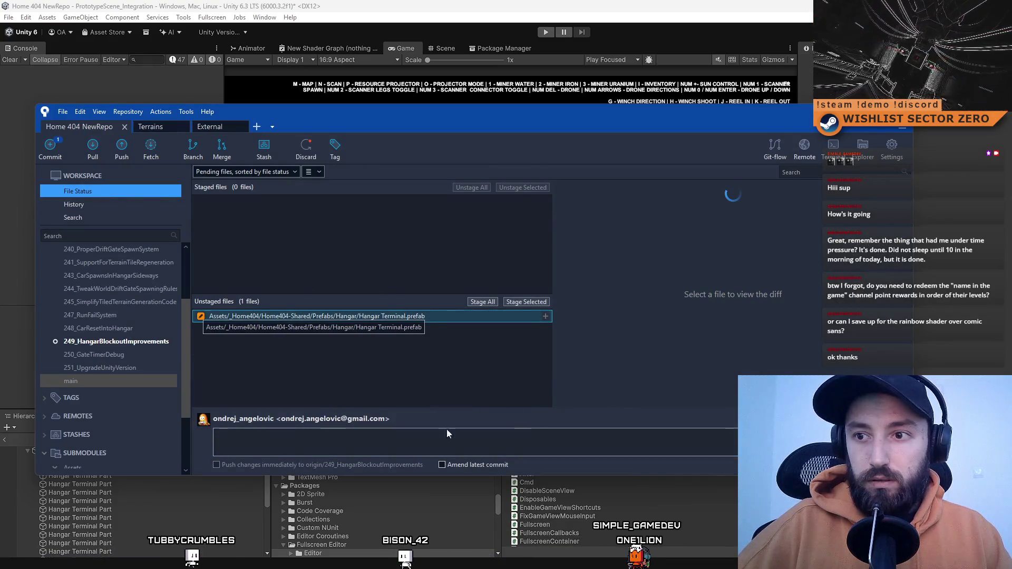
click(462, 438)
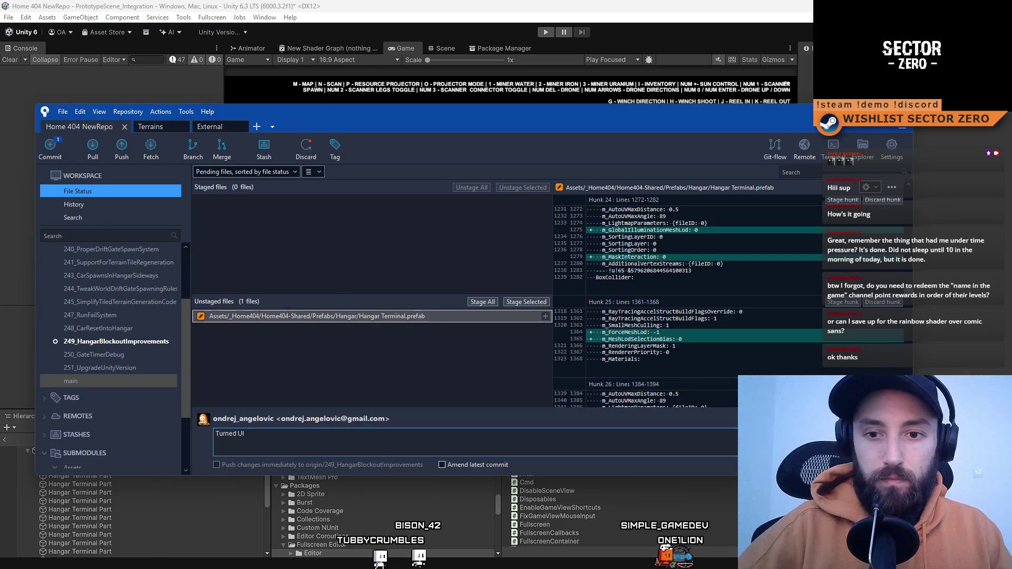
mouse_move(270, 108)
mouse_down()
mouse_move(501, 72)
mouse_move(408, 74)
mouse_up()
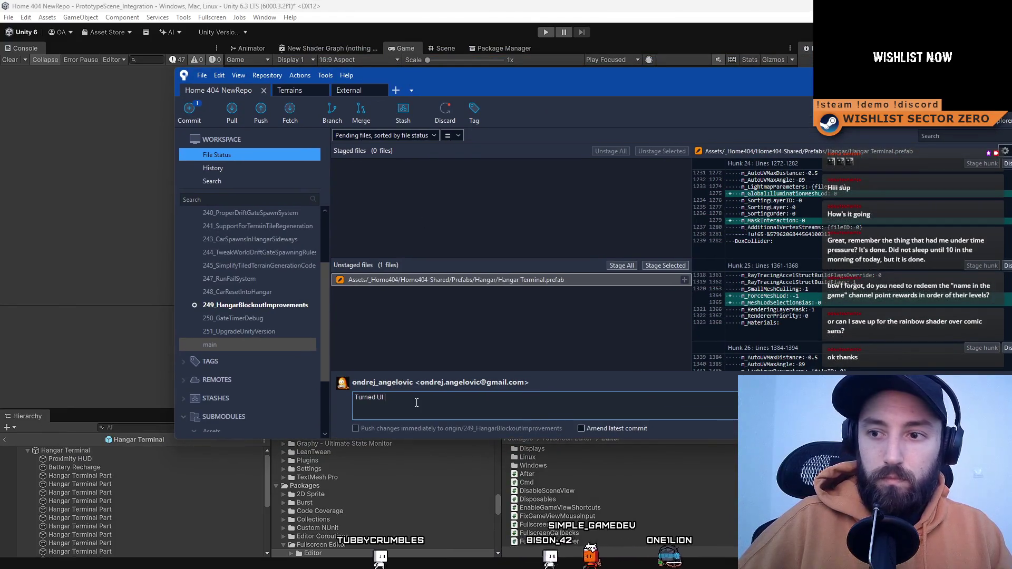
text(Proximity HU)
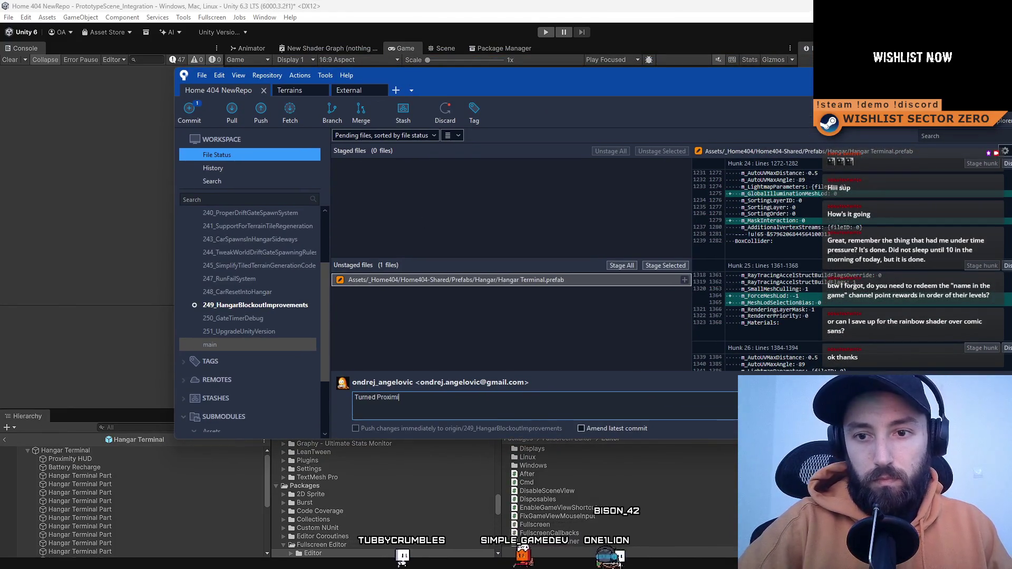
text(D & N)
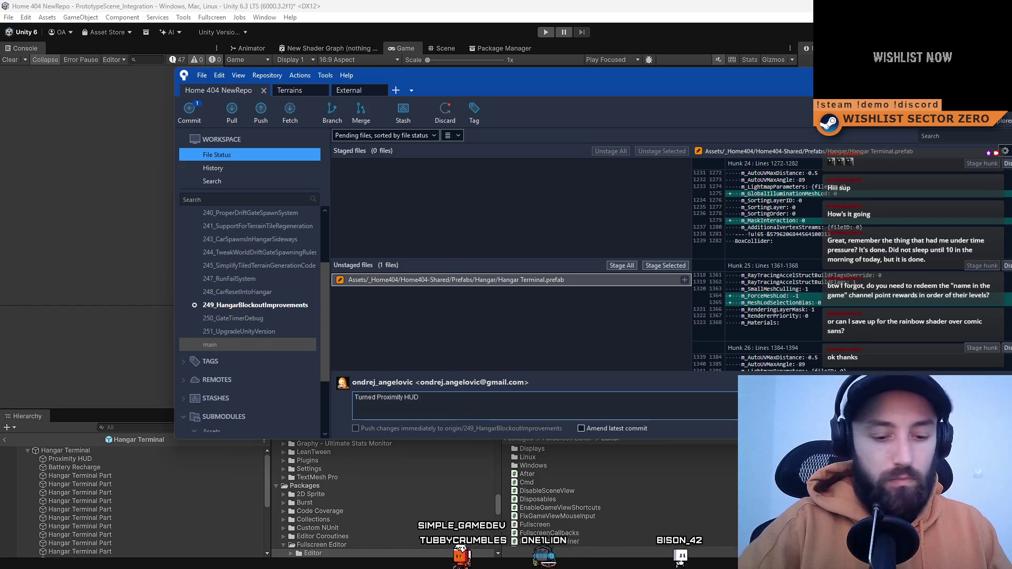
key(BackSpace)
text(Ba)
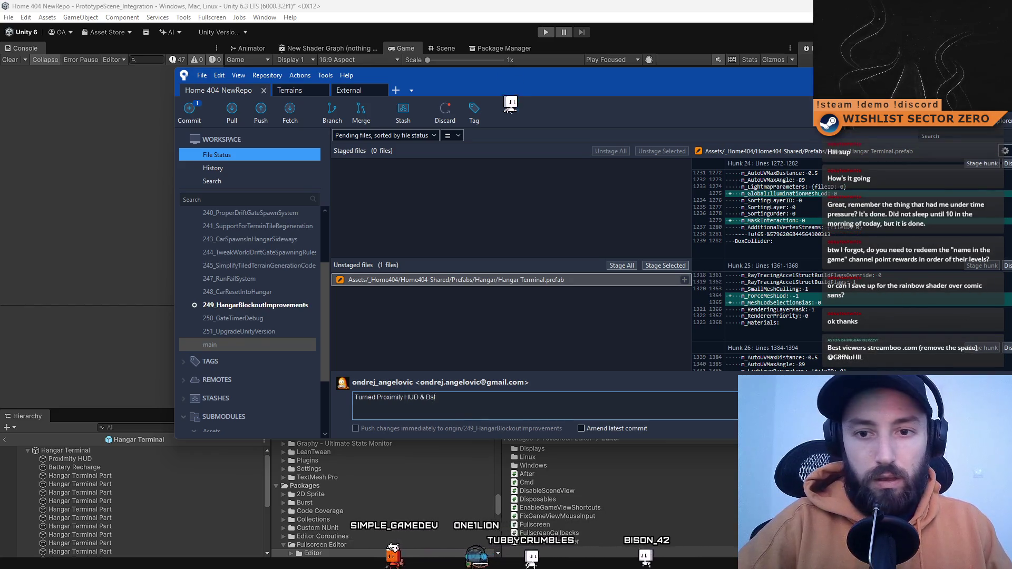
text(ttery Recharge terminal layer to)
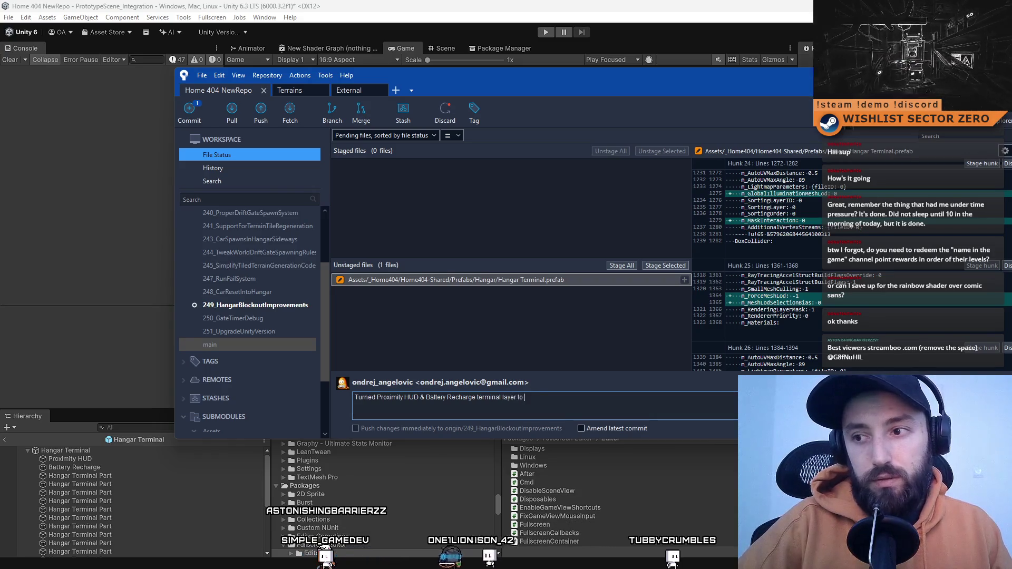
text(IngoreRaycast so they do't interfere with)
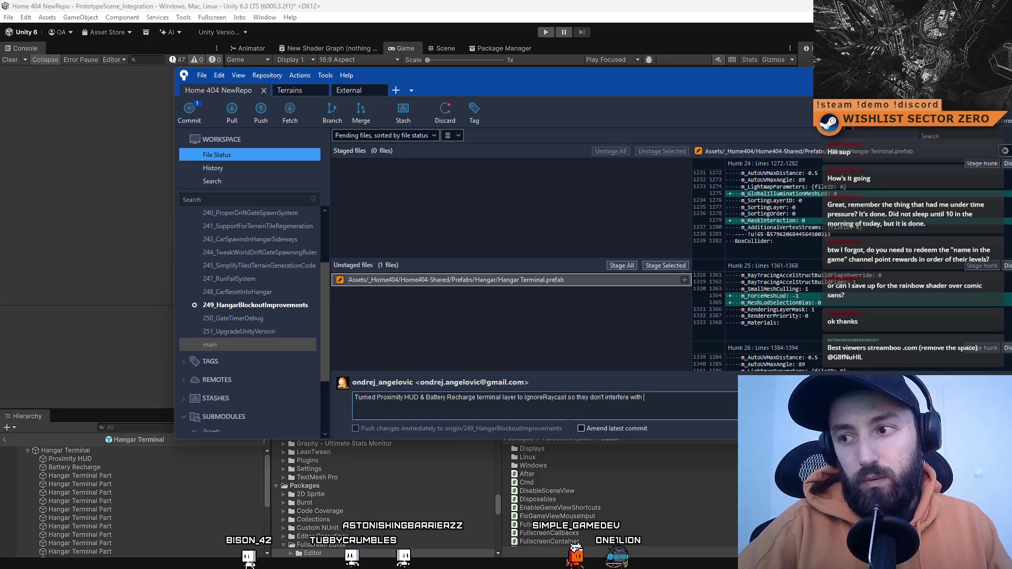
text(amera)
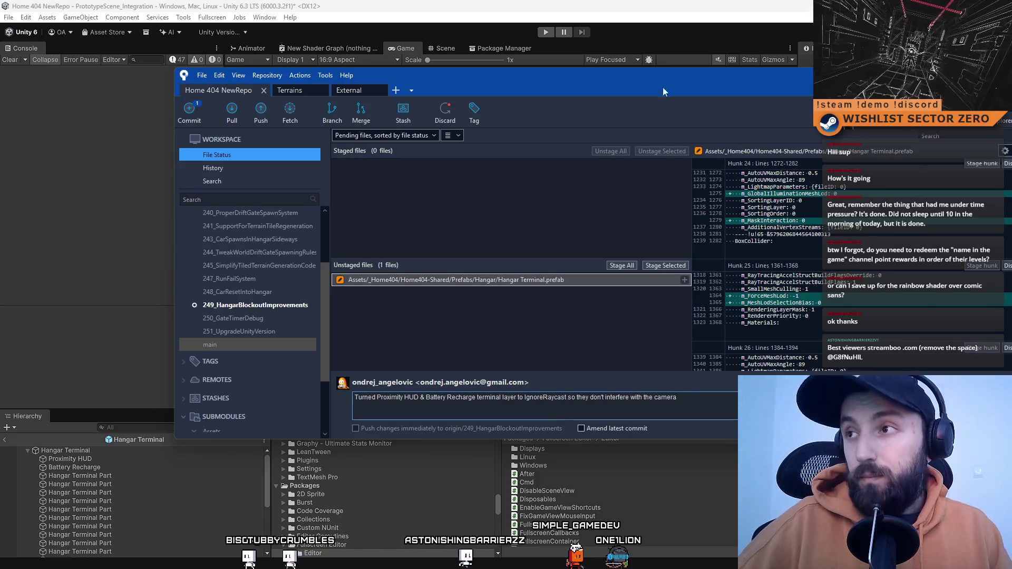
drag(676, 74, 474, 73)
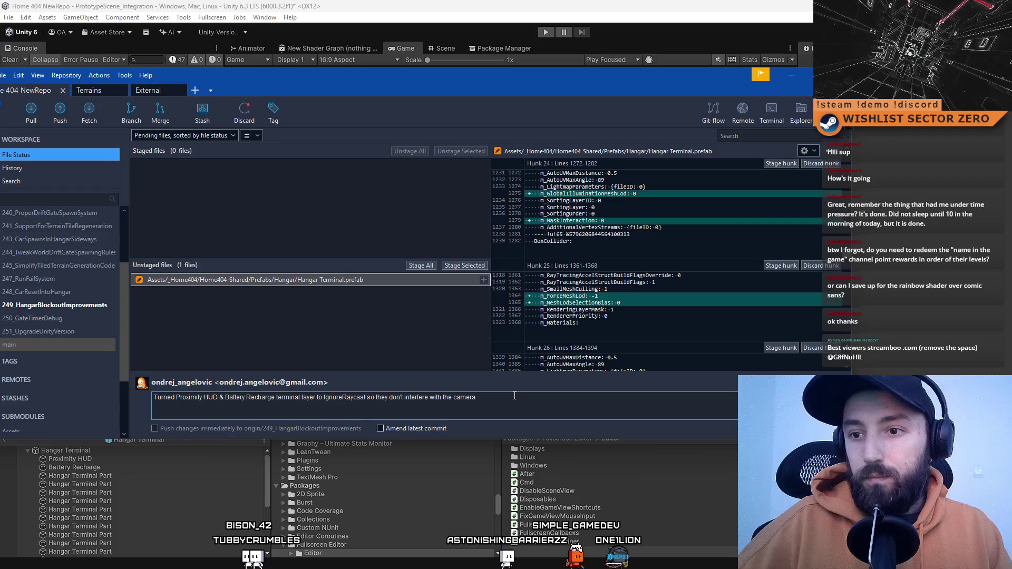
- Stage and commit the Hangar Terminal.prefab change, then return to Unity
click(457, 268)
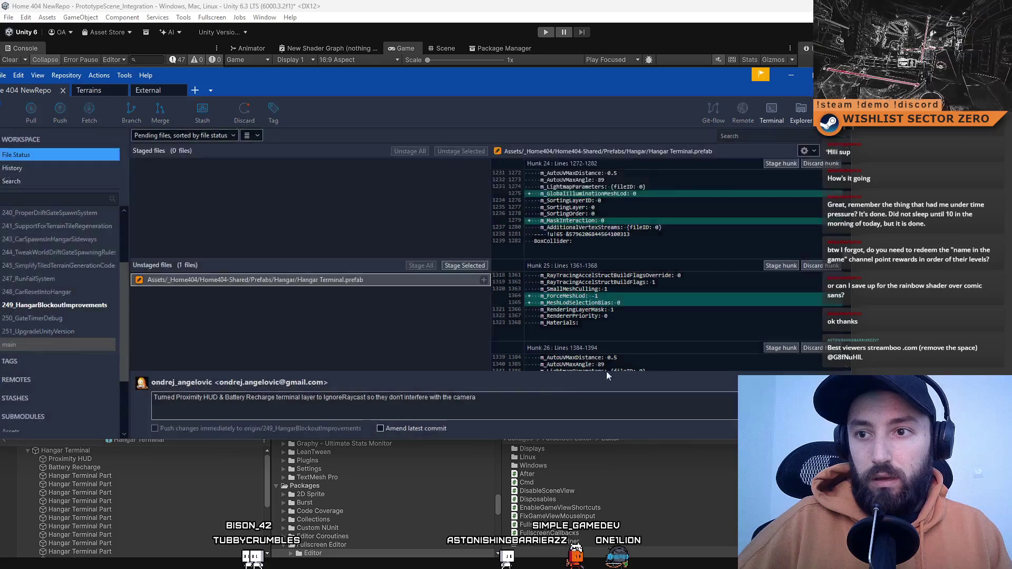
click(807, 428)
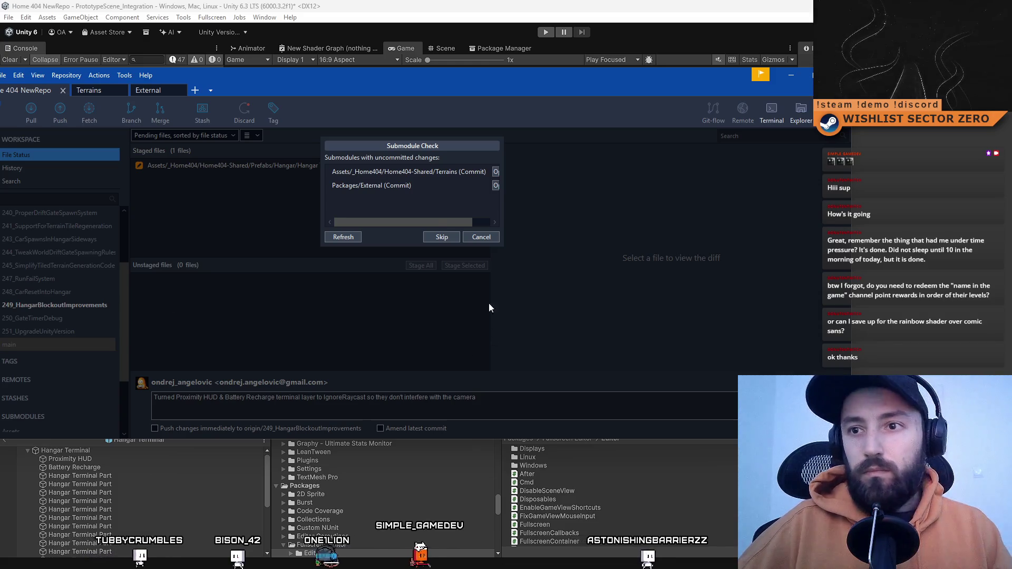
click(448, 237)
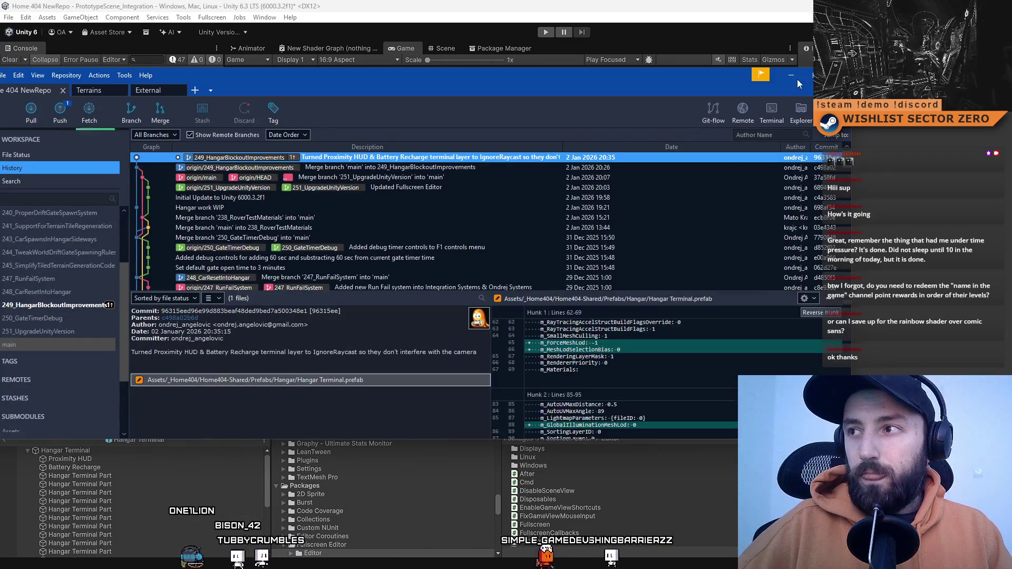
key(alt+Tab)
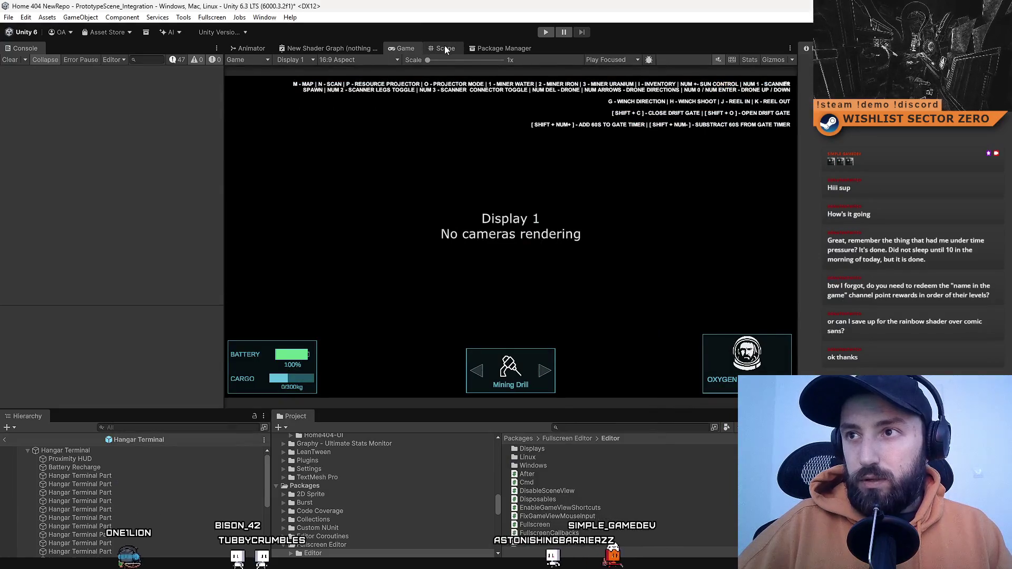
- Exit the Hangar Terminal prefab and return to the main scene
click(446, 48)
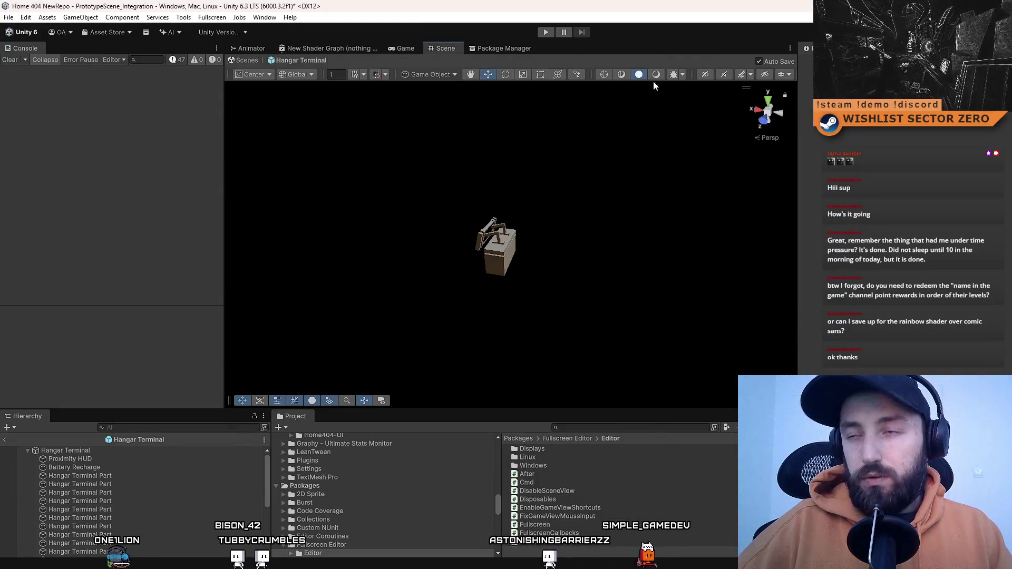
click(405, 49)
click(446, 49)
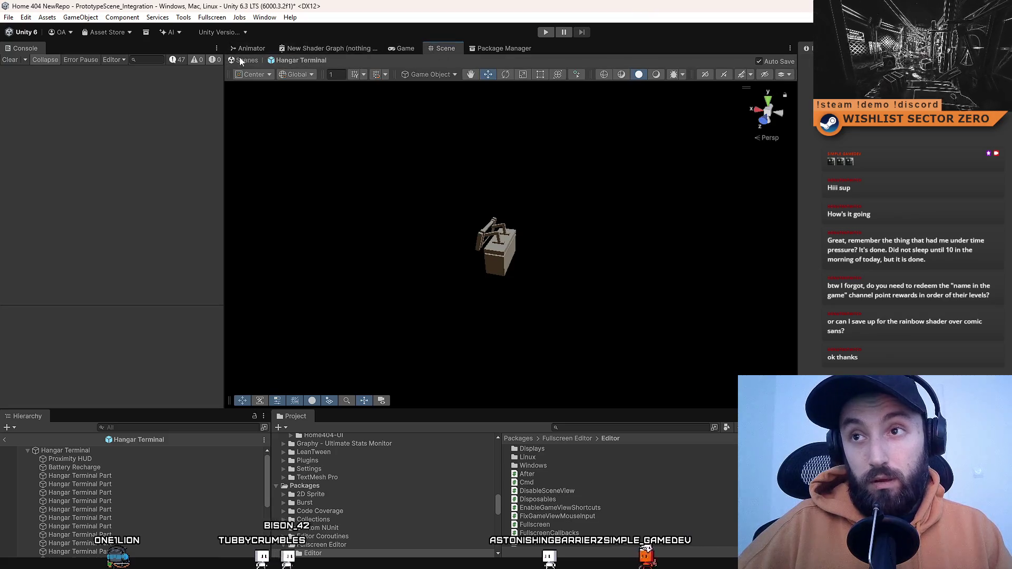
click(240, 59)
click(406, 49)
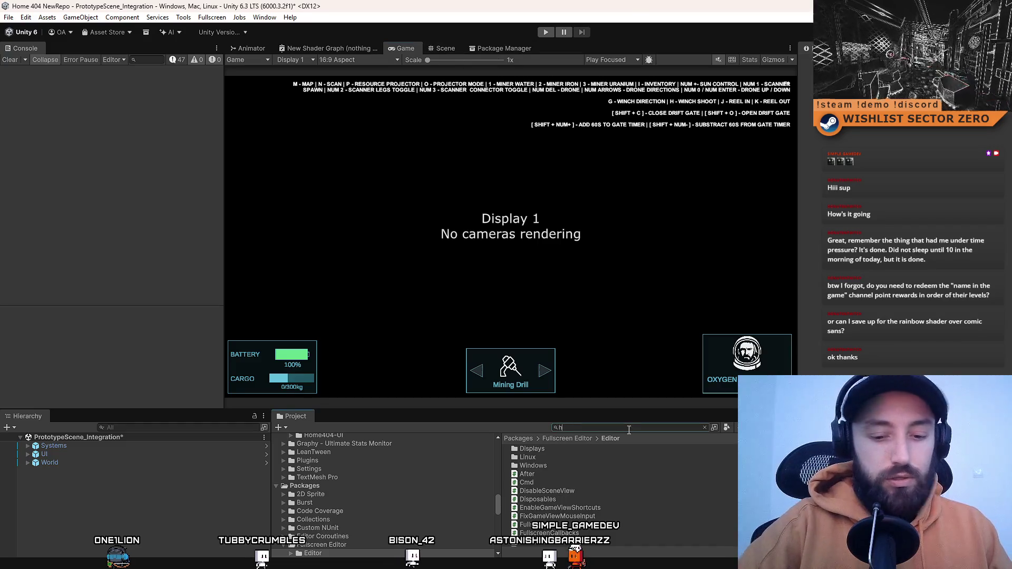
- Open the Hangar prefab from the 'hangar' search results and select a flat floor cube
click(586, 498)
click(610, 491)
double_click(610, 491)
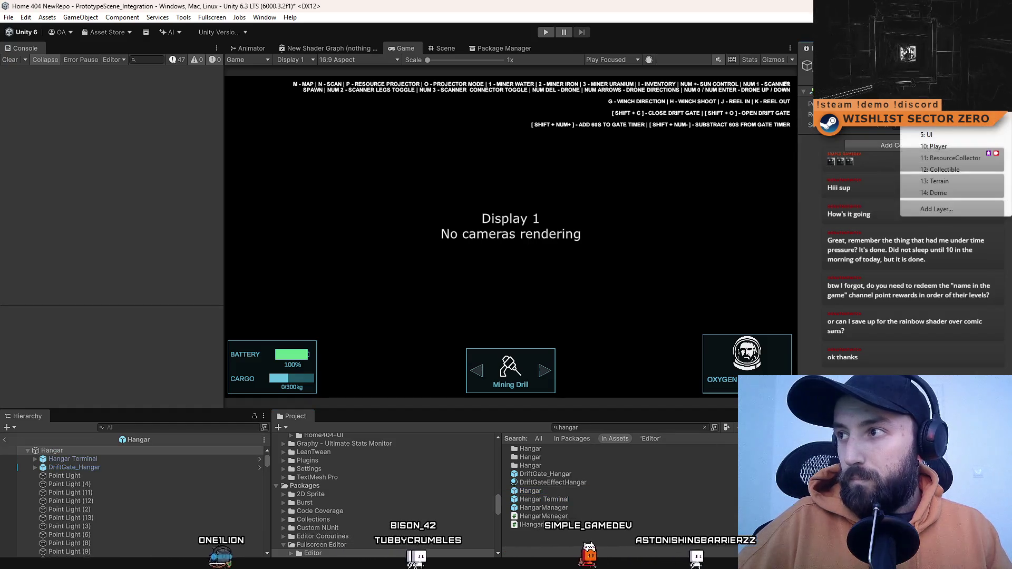
click(445, 48)
mouse_move(656, 216)
mouse_down()
mouse_move(318, 236)
mouse_move(287, 119)
mouse_move(403, 207)
mouse_move(410, 274)
mouse_move(406, 242)
mouse_move(531, 269)
mouse_move(572, 252)
mouse_move(598, 217)
mouse_move(516, 218)
mouse_up()
click(511, 209)
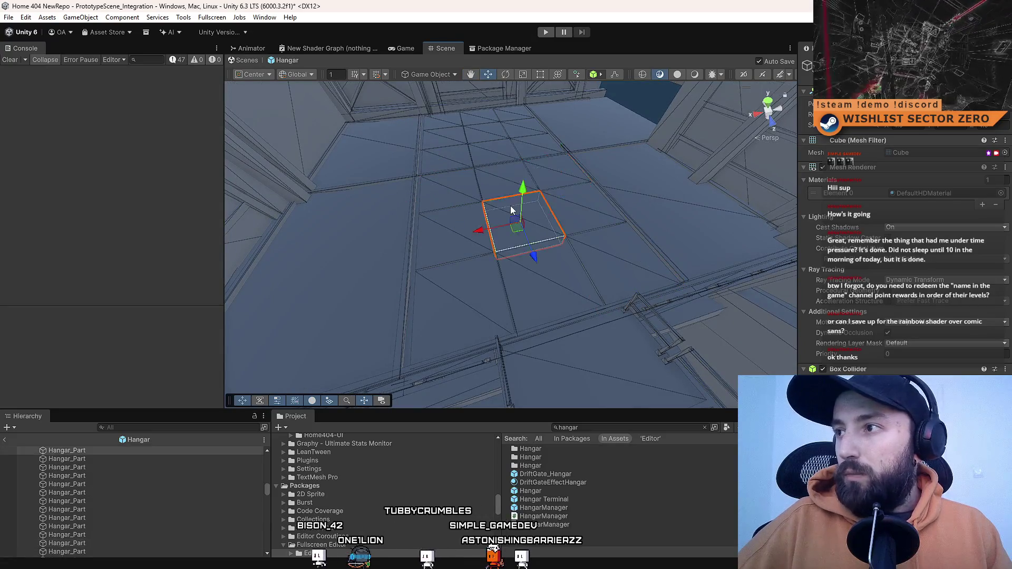
- Select adjacent flat floor cubes in the hangar and frame the view on them
click(457, 230)
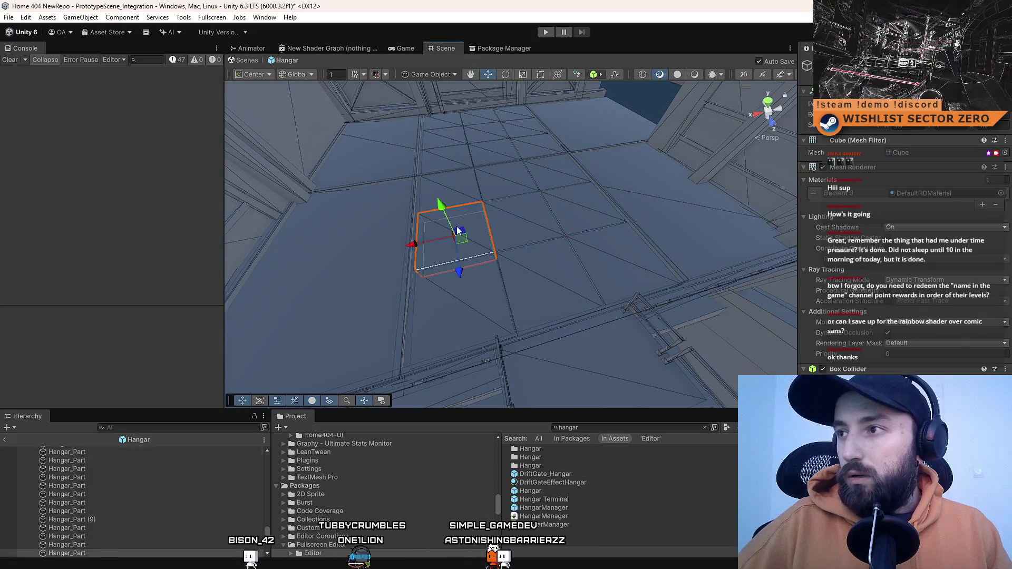
click(622, 207)
click(606, 212)
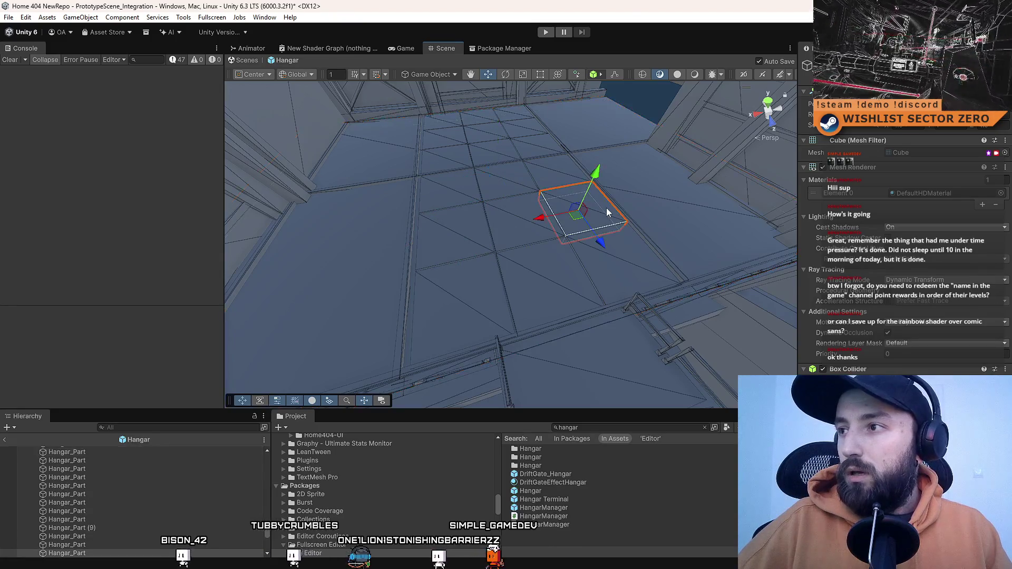
click(454, 229)
click(595, 203)
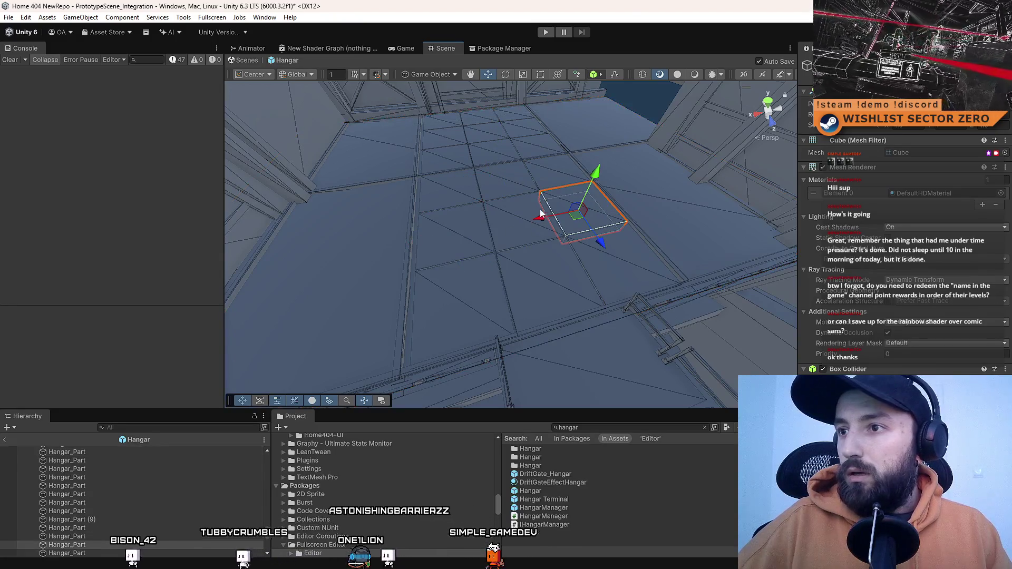
click(514, 181)
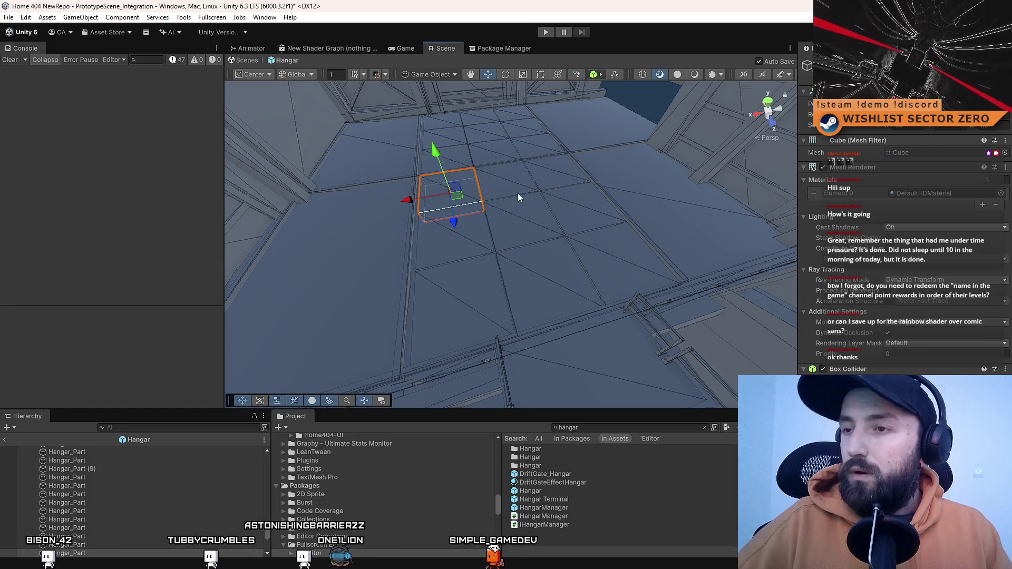
key(f)
shift+click(599, 212)
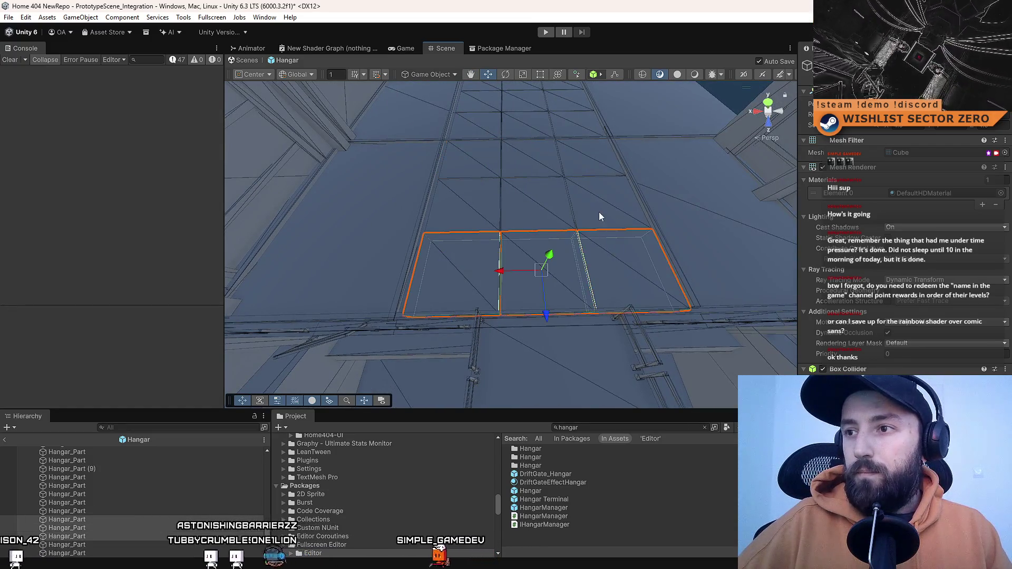
shift+click(532, 210)
mouse_move(598, 205)
alt+mouse_down()
mouse_move(484, 222)
mouse_move(344, 219)
mouse_move(519, 279)
mouse_move(510, 267)
mouse_move(571, 256)
alt+mouse_up()
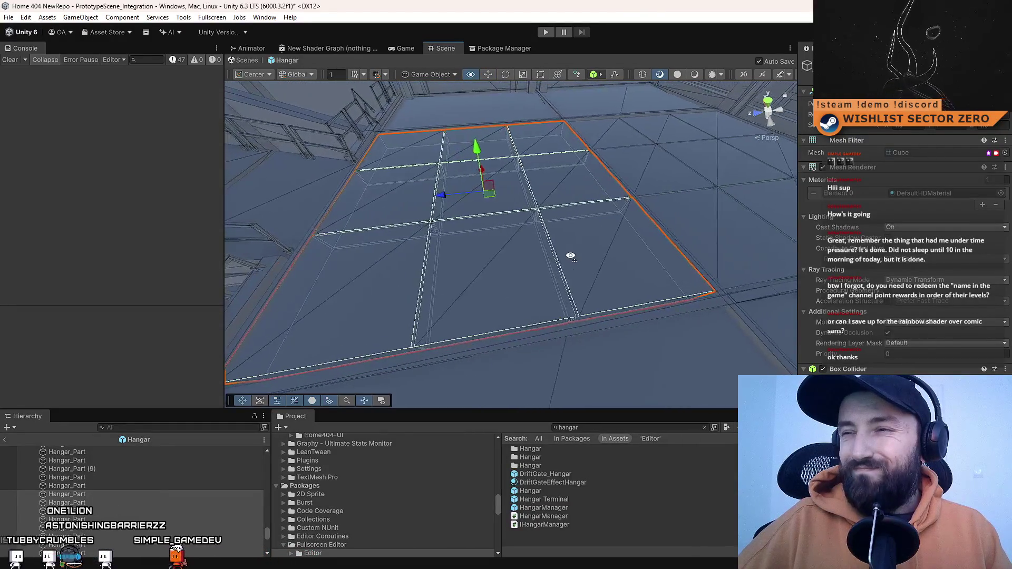
- Pick out individual overlapping floor cubes on the left side of the floor
click(427, 186)
click(464, 187)
click(425, 192)
click(423, 201)
click(416, 203)
click(469, 194)
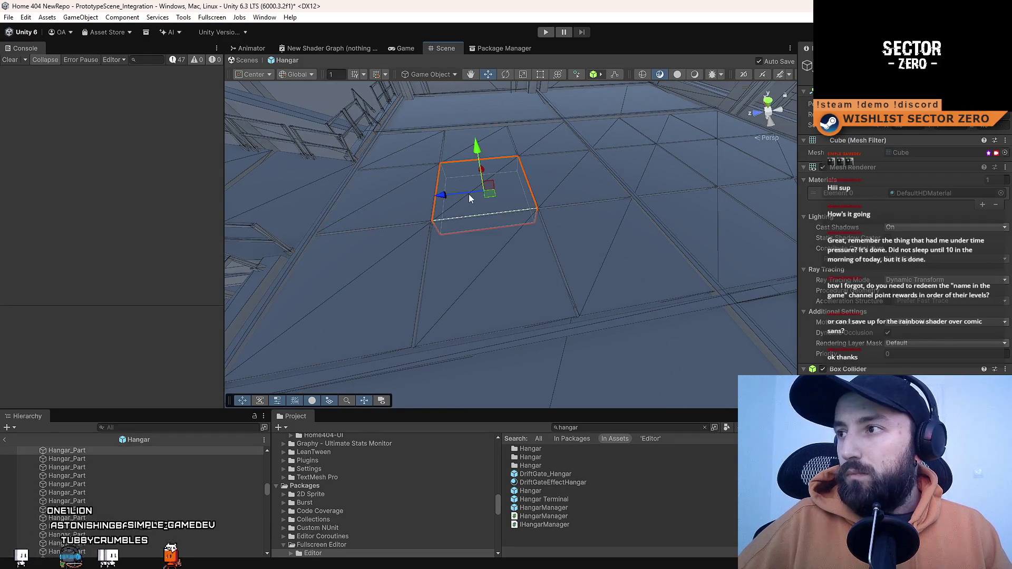
click(387, 203)
click(464, 195)
click(405, 195)
- Inspect the larger floor panels and the thin edge strips such as Hangar_Part (13)
mouse_move(405, 195)
alt+mouse_down()
mouse_move(485, 216)
mouse_move(656, 214)
mouse_move(659, 199)
mouse_move(627, 239)
alt+mouse_up()
click(628, 240)
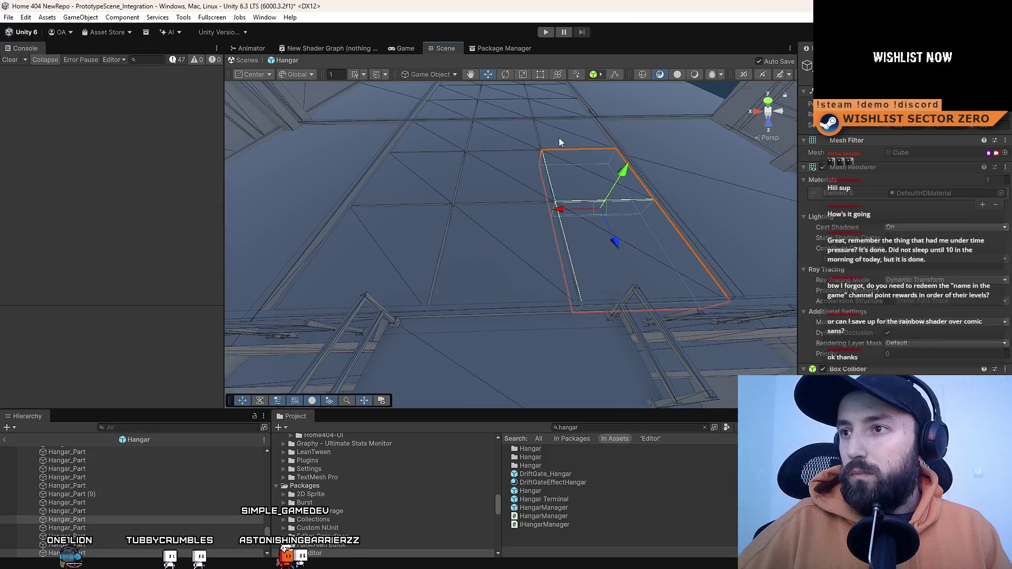
click(502, 226)
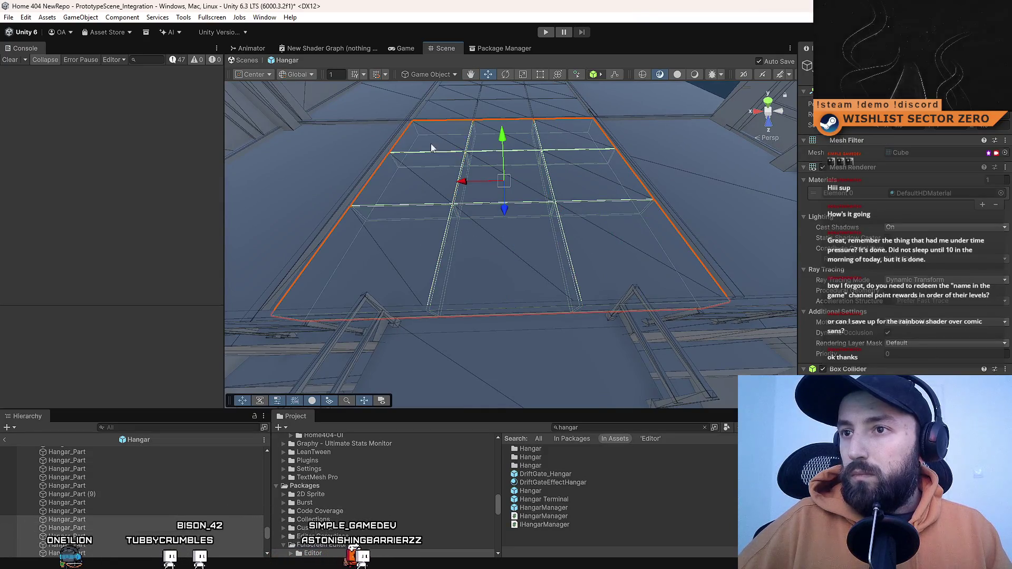
click(369, 172)
mouse_move(645, 183)
alt+mouse_down()
mouse_move(475, 224)
mouse_move(472, 201)
mouse_move(407, 222)
mouse_move(536, 228)
mouse_move(519, 249)
mouse_move(581, 287)
alt+mouse_up()
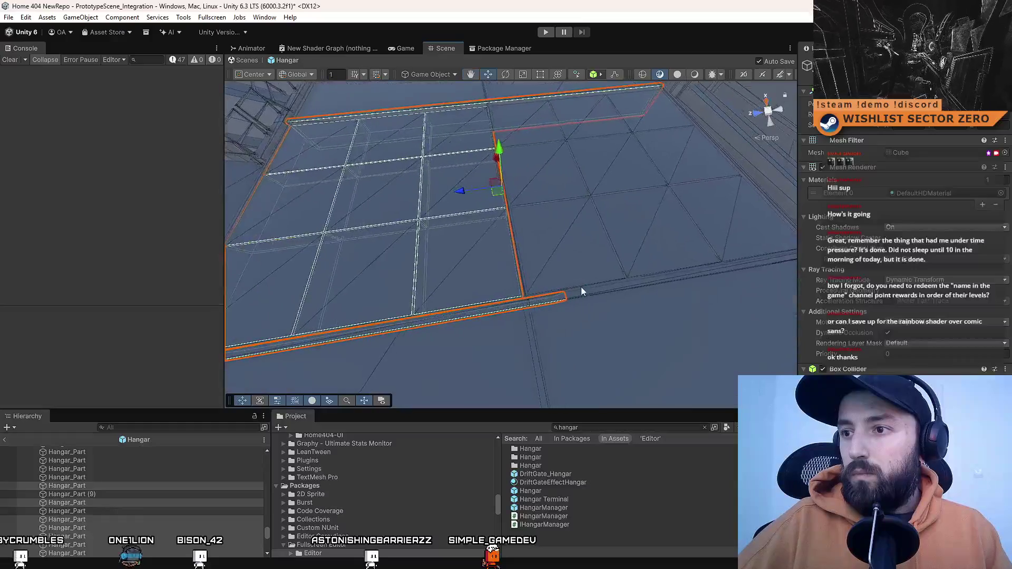
click(584, 289)
click(570, 295)
click(517, 306)
click(586, 295)
click(521, 304)
mouse_move(494, 286)
mouse_down()
mouse_move(466, 220)
mouse_move(428, 211)
mouse_up()
- Multi-select the block of large floor panels across the hangar floor
shift+click(387, 277)
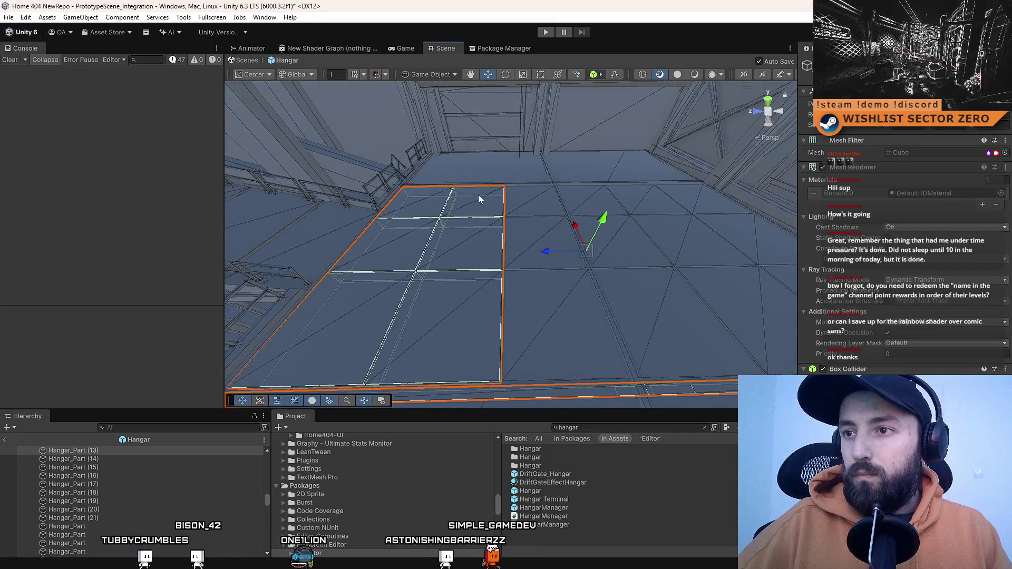
shift+click(640, 254)
shift+click(586, 189)
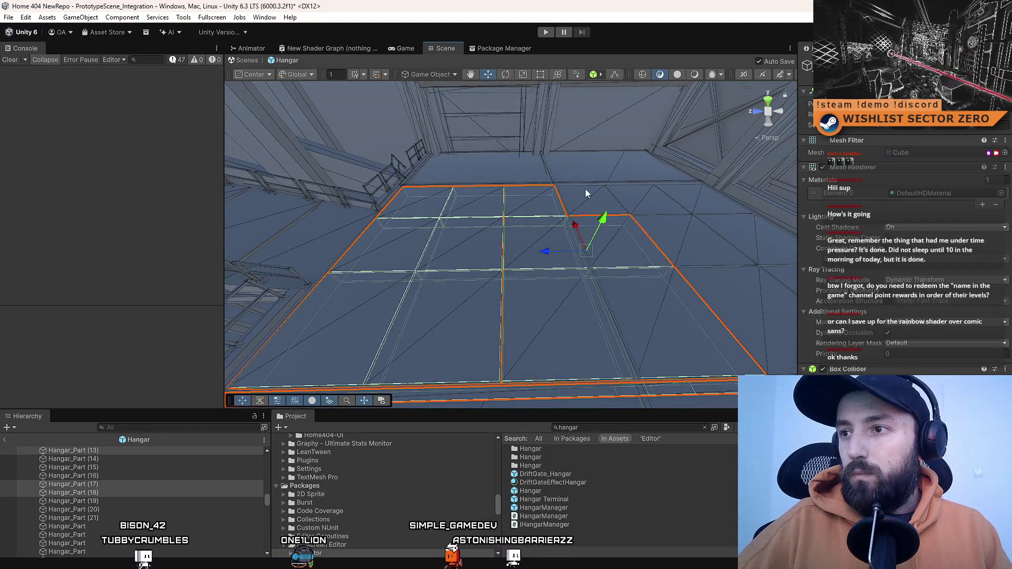
shift+click(628, 206)
shift+click(663, 221)
shift+click(725, 265)
drag(725, 264, 745, 244)
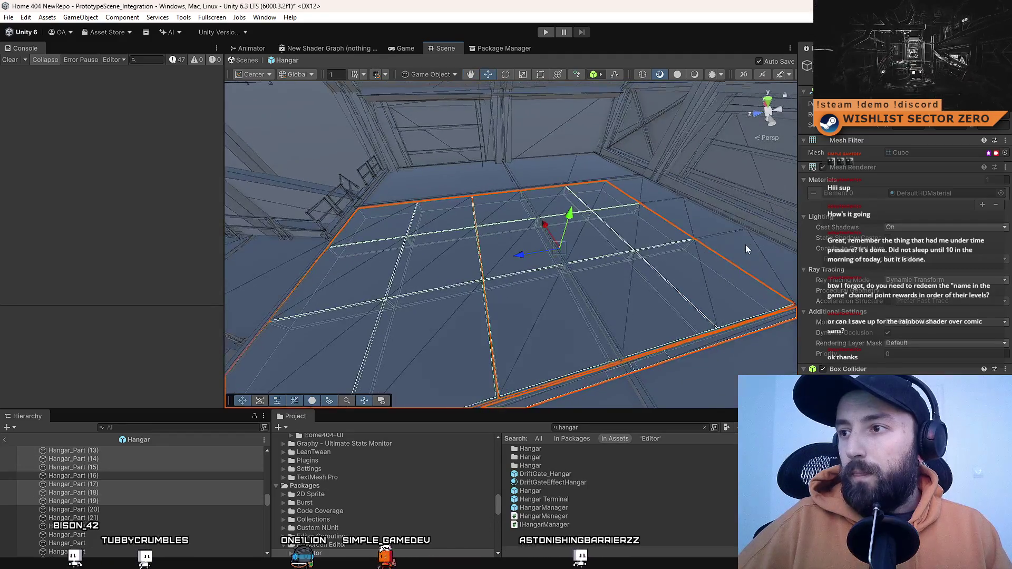
mouse_move(653, 199)
mouse_down()
mouse_move(622, 280)
mouse_move(582, 267)
mouse_up()
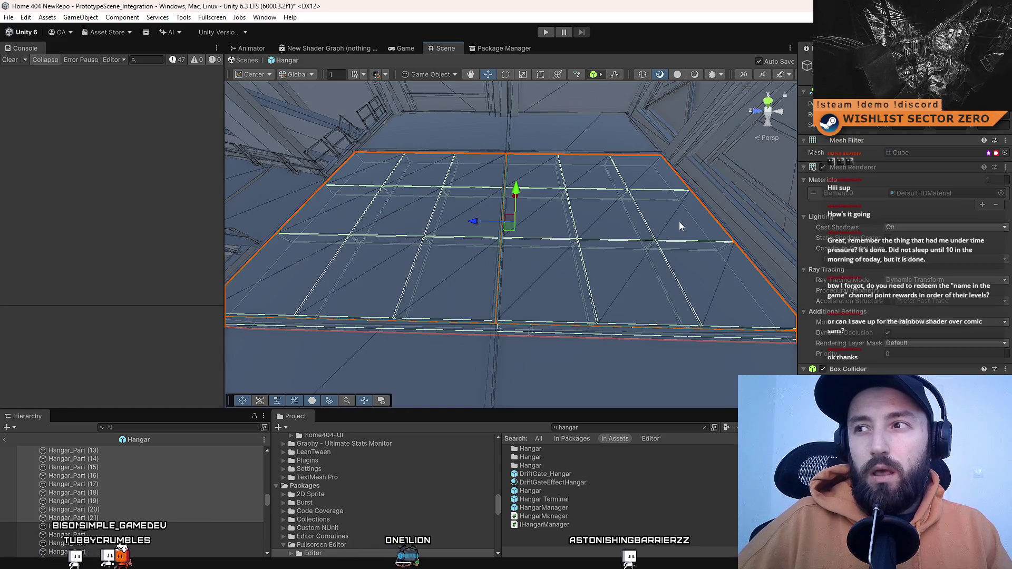
- Shift the selected floor panel group toward the viewer with the Move tool
mouse_move(515, 228)
mouse_down()
mouse_move(513, 251)
mouse_move(577, 240)
mouse_move(655, 205)
mouse_move(648, 212)
mouse_move(689, 225)
mouse_move(654, 200)
mouse_move(620, 153)
mouse_up()
mouse_move(574, 209)
mouse_down()
mouse_move(526, 226)
mouse_move(634, 254)
mouse_move(622, 198)
mouse_move(612, 238)
mouse_move(595, 237)
mouse_up()
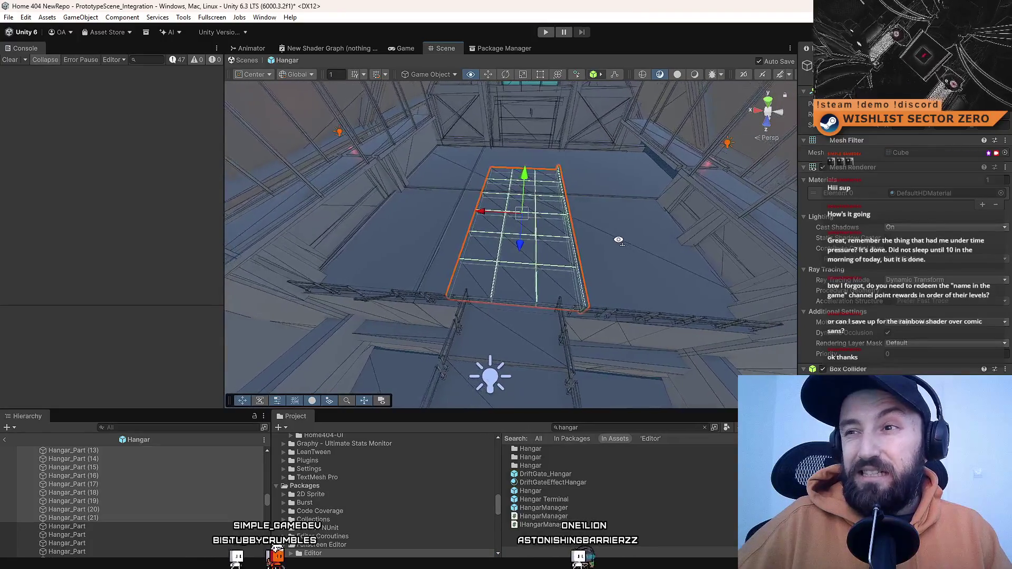
scroll(590, 243, up, 3)
key(r)
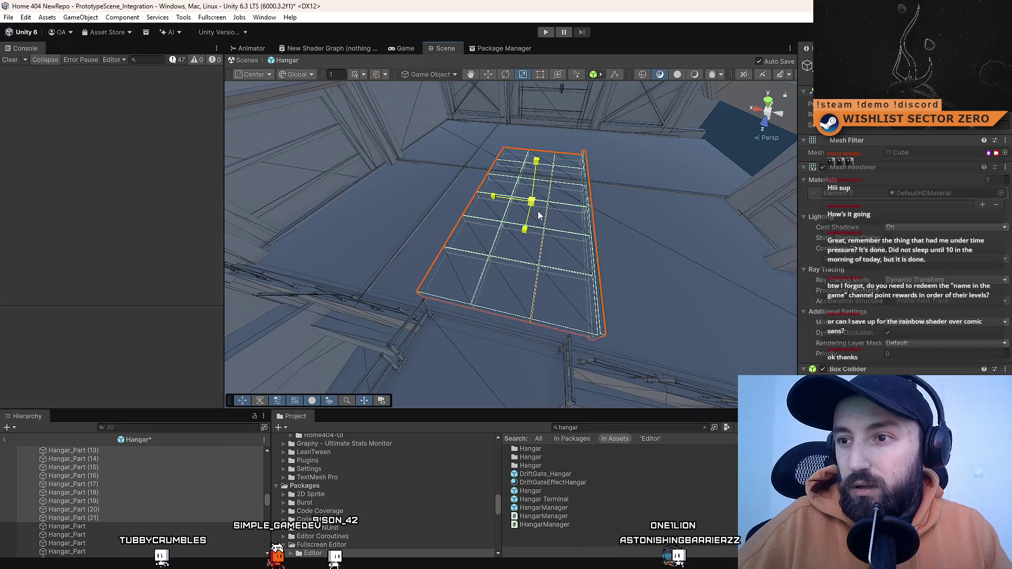
mouse_move(649, 248)
alt+mouse_down()
mouse_move(665, 272)
mouse_move(638, 238)
mouse_move(628, 174)
mouse_move(557, 179)
mouse_move(587, 190)
mouse_move(324, 274)
alt+mouse_up()
key(w)
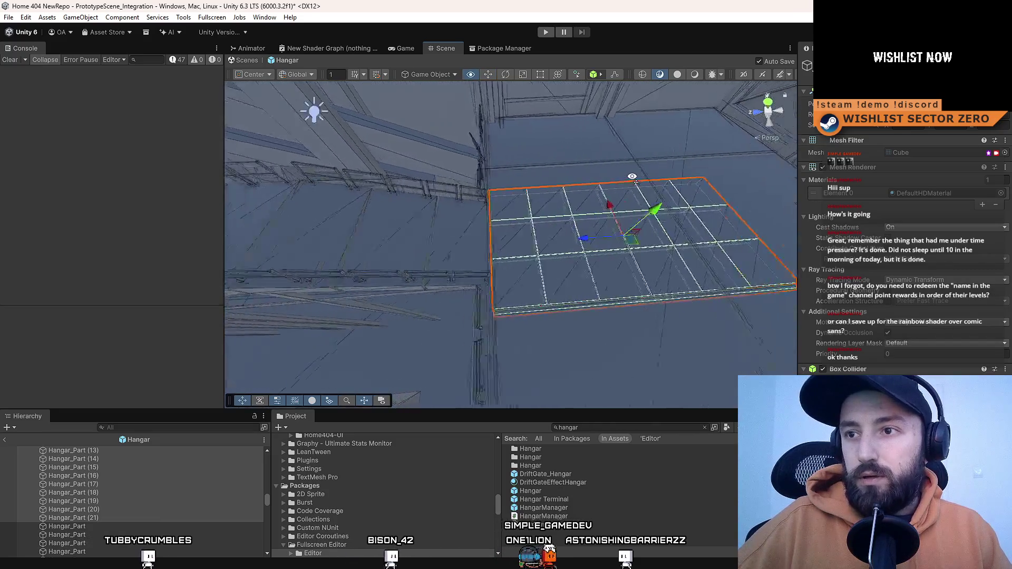
- Duplicate the floor panels, save the Hangar prefab, and nudge the copies slightly left
key(ctrl+d)
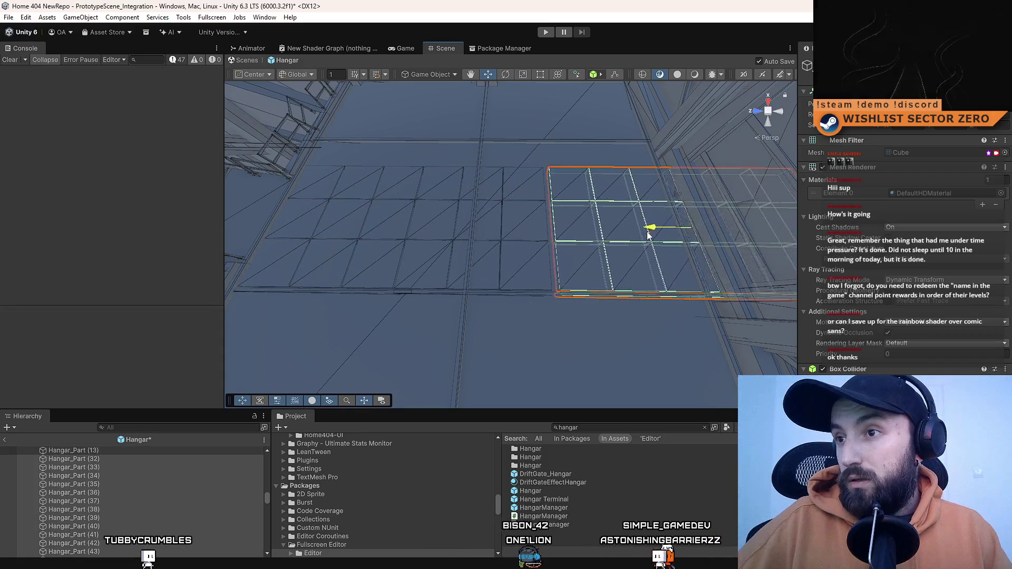
key(ctrl+s)
scroll(565, 235, up, 5)
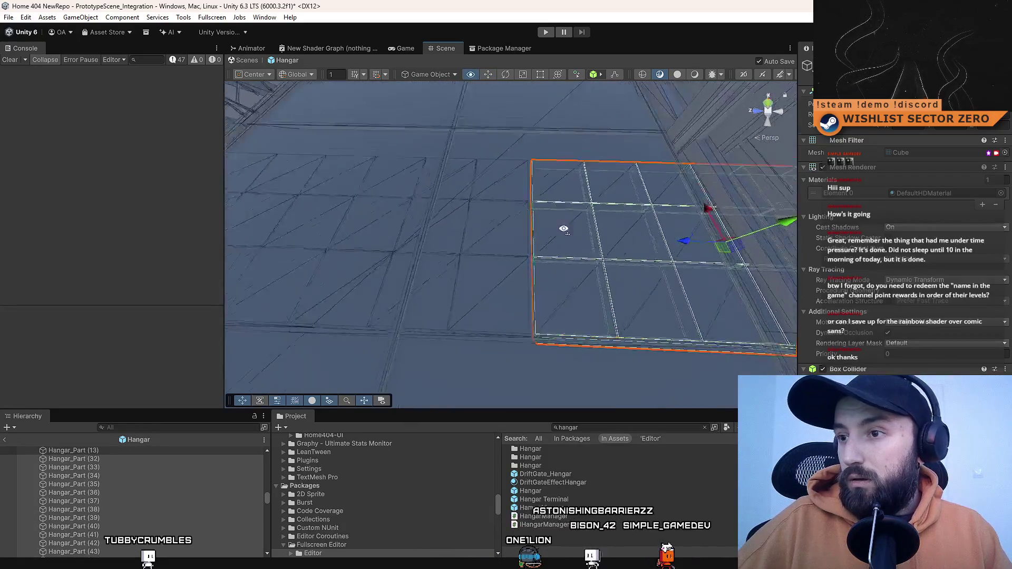
scroll(717, 172, down, 2)
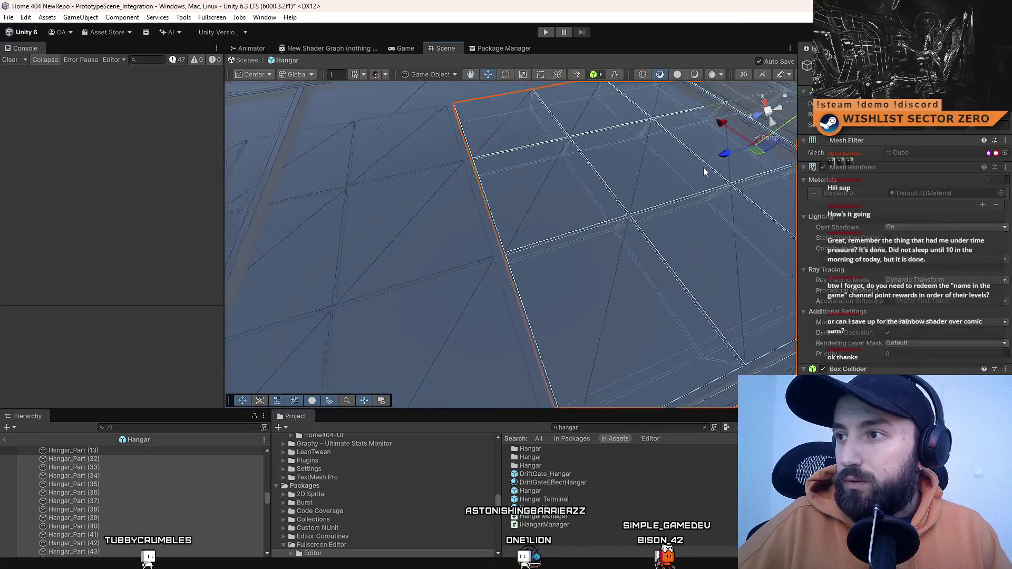
drag(721, 158, 719, 160)
mouse_move(637, 204)
mouse_down()
mouse_move(580, 214)
mouse_move(644, 183)
mouse_move(606, 207)
mouse_up()
- Delete the surplus duplicated floor tiles
click(585, 284)
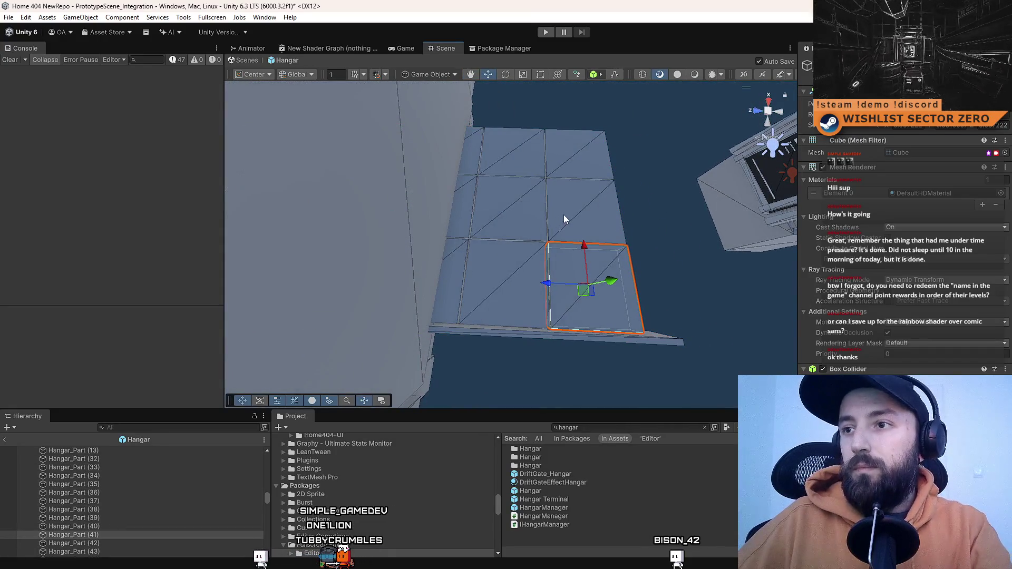
key(Delete)
click(565, 158)
key(Delete)
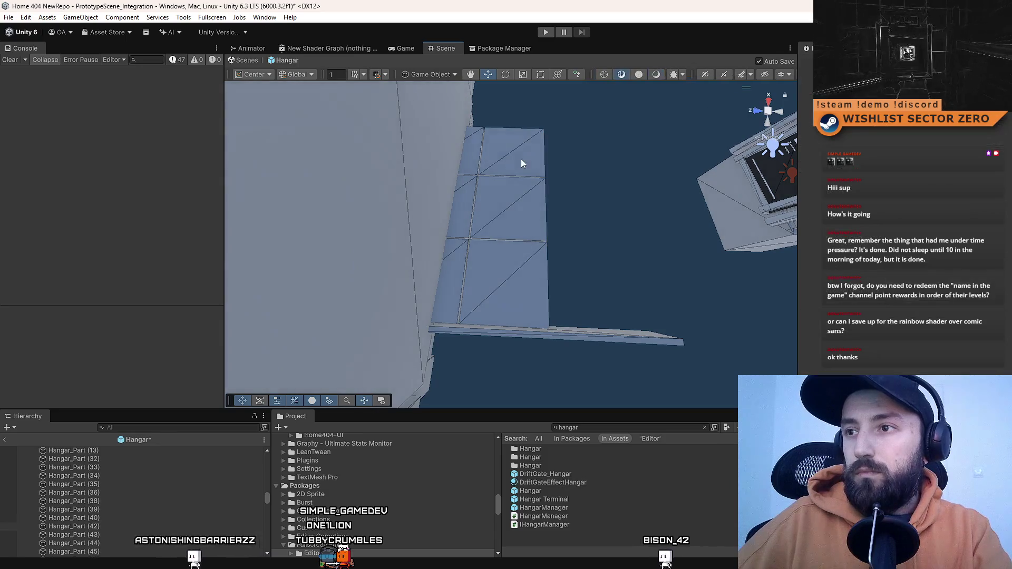
key(Delete)
key(Delete)
click(476, 264)
key(Delete)
- Delete the neighbouring vertical wall pieces, then select the long thin plank
click(460, 252)
shift+click(464, 202)
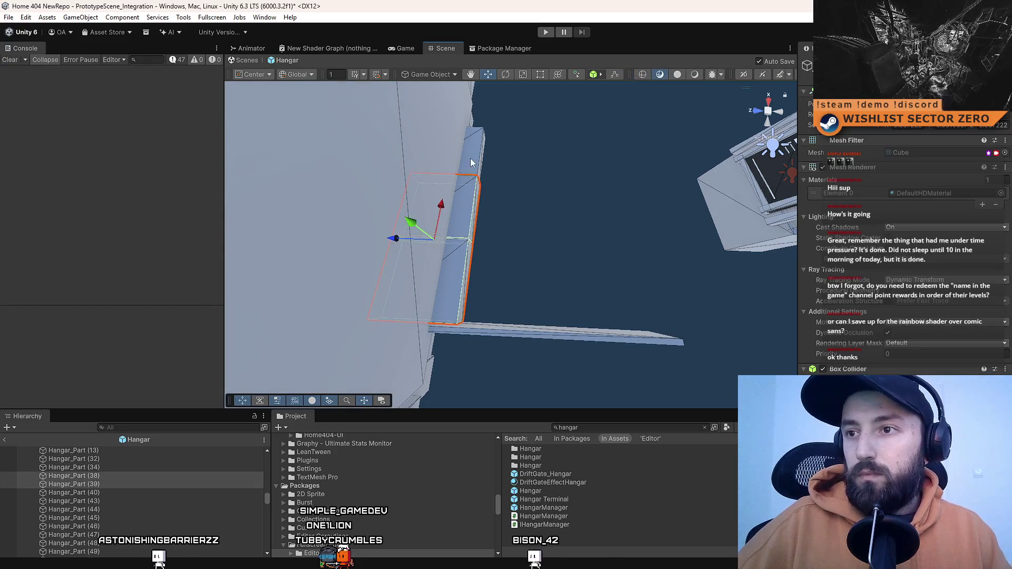
mouse_move(570, 219)
mouse_down()
mouse_move(551, 218)
mouse_move(552, 205)
mouse_move(592, 217)
mouse_move(518, 199)
mouse_move(526, 246)
mouse_move(434, 271)
mouse_move(572, 280)
mouse_move(525, 312)
mouse_move(515, 302)
mouse_move(439, 311)
mouse_up()
key(Delete)
click(547, 172)
click(573, 276)
- Lengthen the floor plank, discard a trial duplicate, and slide the original up-left along its length
drag(449, 217, 588, 218)
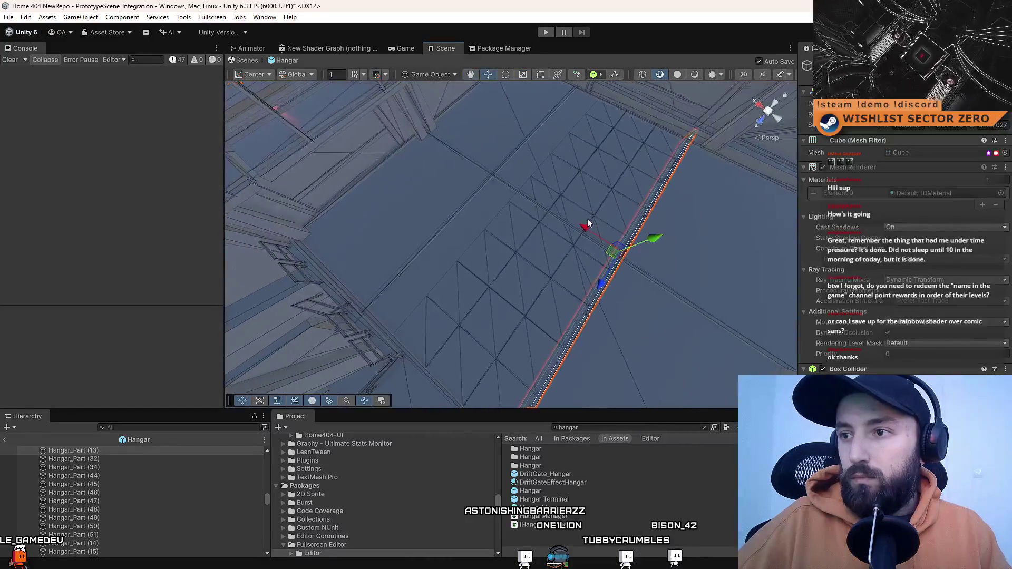
key(ctrl+d)
drag(470, 201, 469, 198)
drag(574, 226, 568, 232)
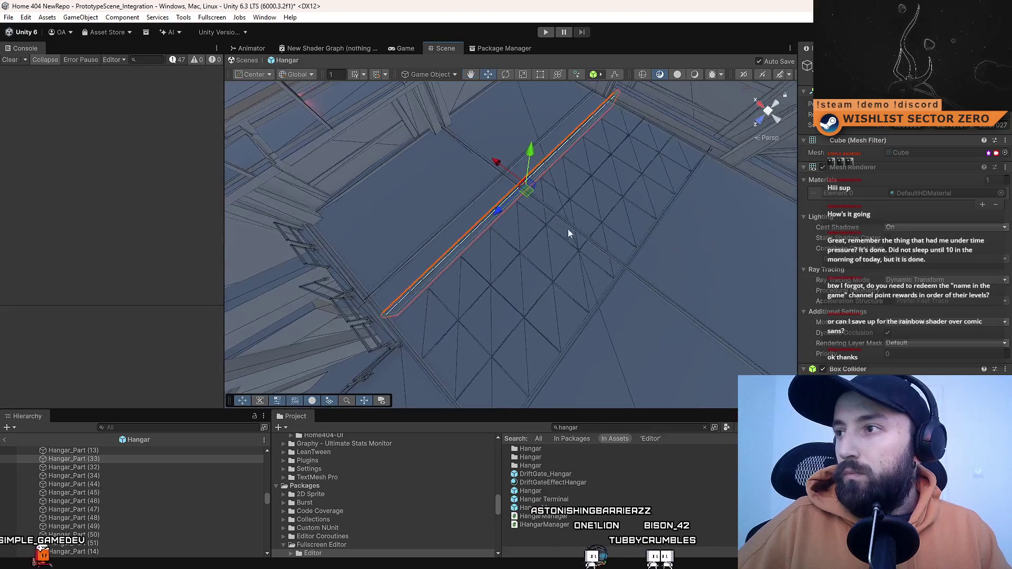
key(ctrl+z)
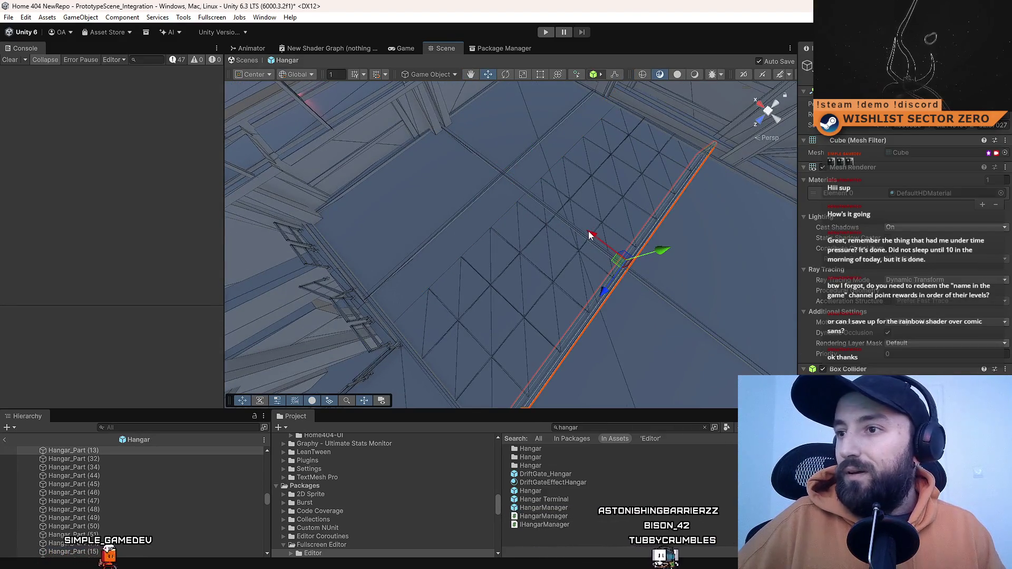
mouse_move(585, 233)
mouse_down()
mouse_move(535, 211)
mouse_move(592, 234)
mouse_move(661, 224)
mouse_move(569, 190)
mouse_move(334, 180)
mouse_move(273, 224)
mouse_move(401, 248)
mouse_up()
click(568, 185)
- Move a second floor plank down across the floor and save the prefab
click(617, 296)
mouse_move(561, 261)
mouse_down()
mouse_move(748, 258)
mouse_move(655, 209)
mouse_up()
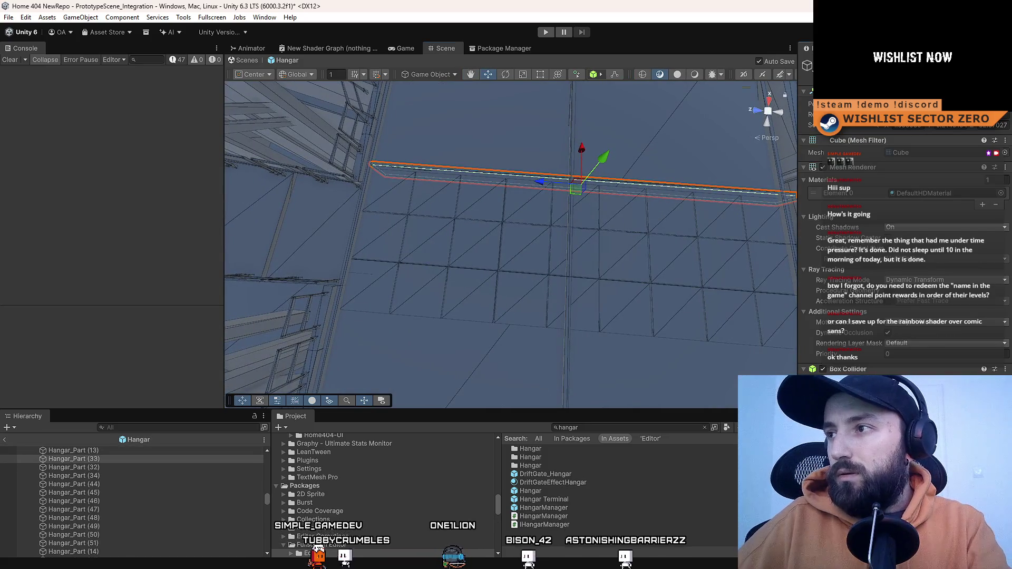
drag(576, 188, 573, 325)
mouse_move(568, 194)
mouse_down()
mouse_move(612, 200)
mouse_move(747, 152)
mouse_move(703, 157)
mouse_move(589, 222)
mouse_move(182, 242)
mouse_move(273, 247)
mouse_up()
mouse_move(437, 242)
mouse_down()
mouse_move(496, 252)
mouse_move(459, 257)
mouse_move(476, 262)
mouse_move(638, 262)
mouse_move(850, 179)
mouse_move(16, 217)
mouse_move(475, 231)
mouse_move(452, 212)
mouse_move(596, 161)
mouse_move(564, 165)
mouse_up()
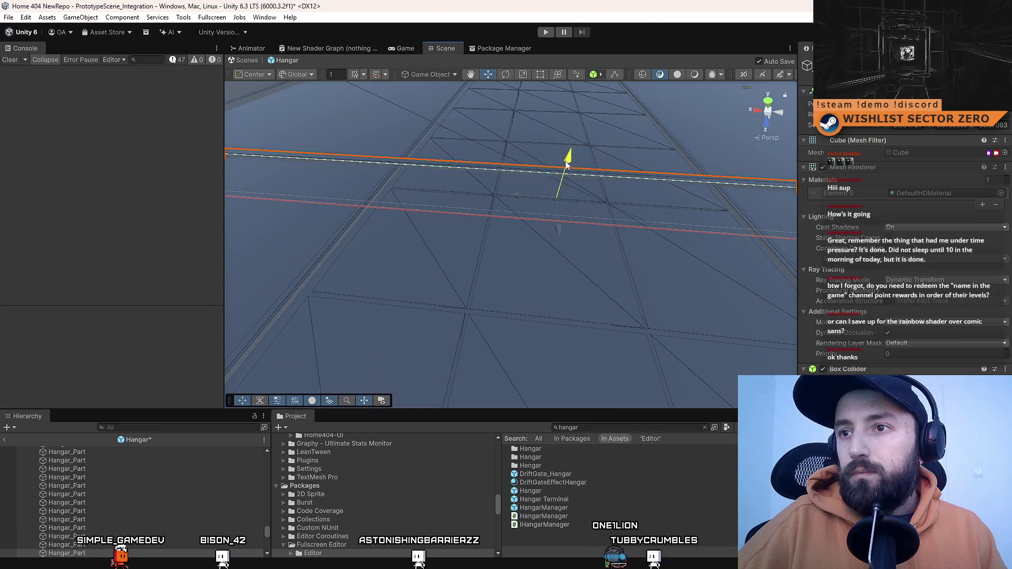
key(ctrl+s)
key(r)
key(f)
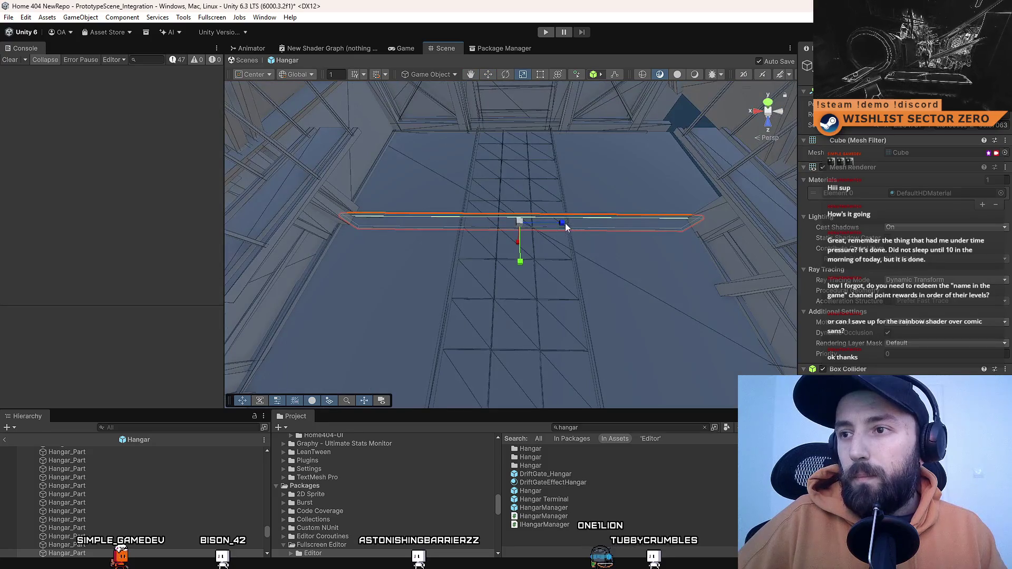
drag(609, 256, 864, 158)
drag(615, 211, 602, 202)
- Reselect the floor plank, then select two point lights in the hangar
click(546, 213)
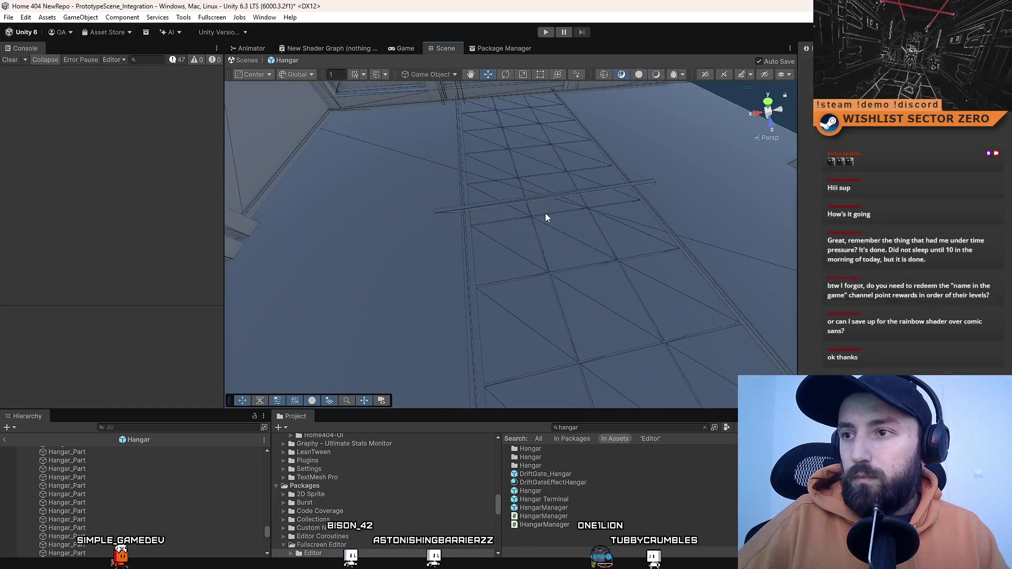
click(529, 212)
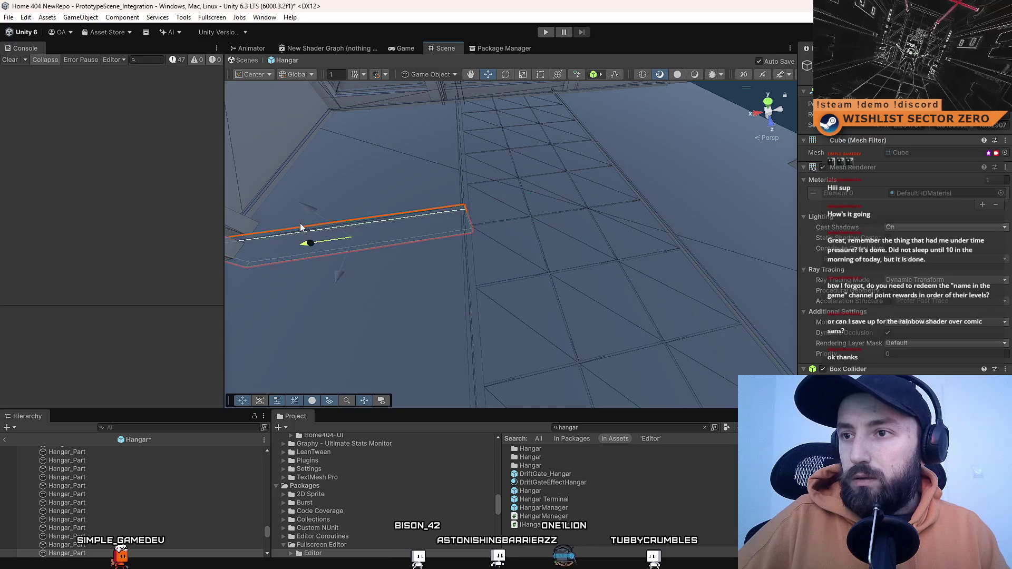
mouse_move(522, 218)
mouse_down()
mouse_move(11, 188)
mouse_move(171, 210)
mouse_move(643, 188)
mouse_move(425, 242)
mouse_move(497, 245)
mouse_move(583, 220)
mouse_move(343, 260)
mouse_move(407, 176)
mouse_move(153, 107)
mouse_move(103, 138)
mouse_move(185, 171)
mouse_move(438, 118)
mouse_move(567, 208)
mouse_move(546, 187)
mouse_move(387, 235)
mouse_move(480, 240)
mouse_move(459, 241)
mouse_move(448, 264)
mouse_move(422, 266)
mouse_move(432, 274)
mouse_move(368, 249)
mouse_move(391, 253)
mouse_move(399, 159)
mouse_move(500, 244)
mouse_move(511, 276)
mouse_move(571, 248)
mouse_move(533, 264)
mouse_move(352, 272)
mouse_up()
click(643, 188)
click(542, 188)
click(469, 243)
click(390, 253)
key(f)
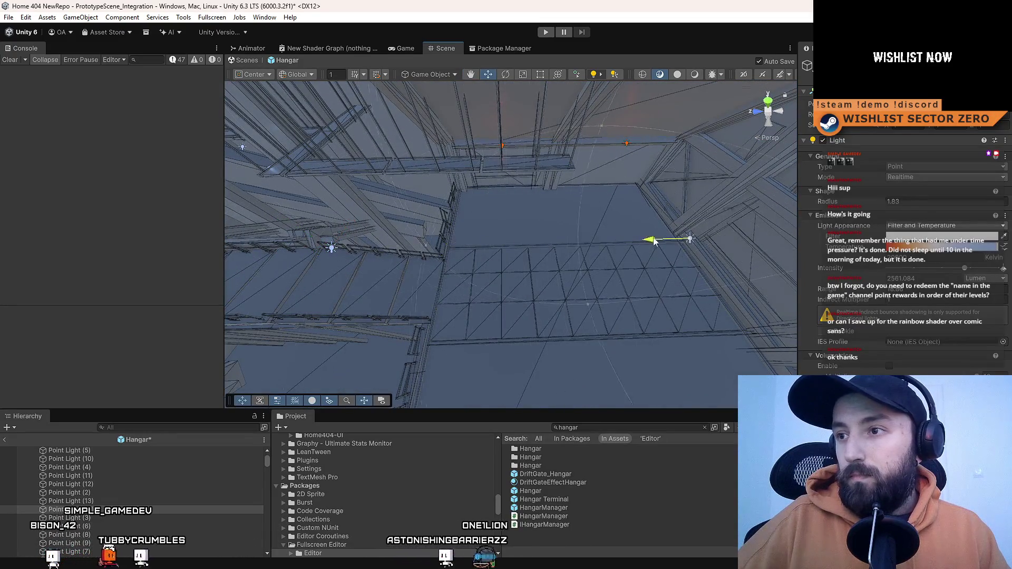
mouse_move(544, 235)
mouse_down()
mouse_move(580, 215)
mouse_move(542, 219)
mouse_move(640, 198)
mouse_move(629, 210)
mouse_move(561, 219)
mouse_move(612, 253)
mouse_move(670, 243)
mouse_move(480, 295)
mouse_move(560, 160)
mouse_up()
right_click(641, 197)
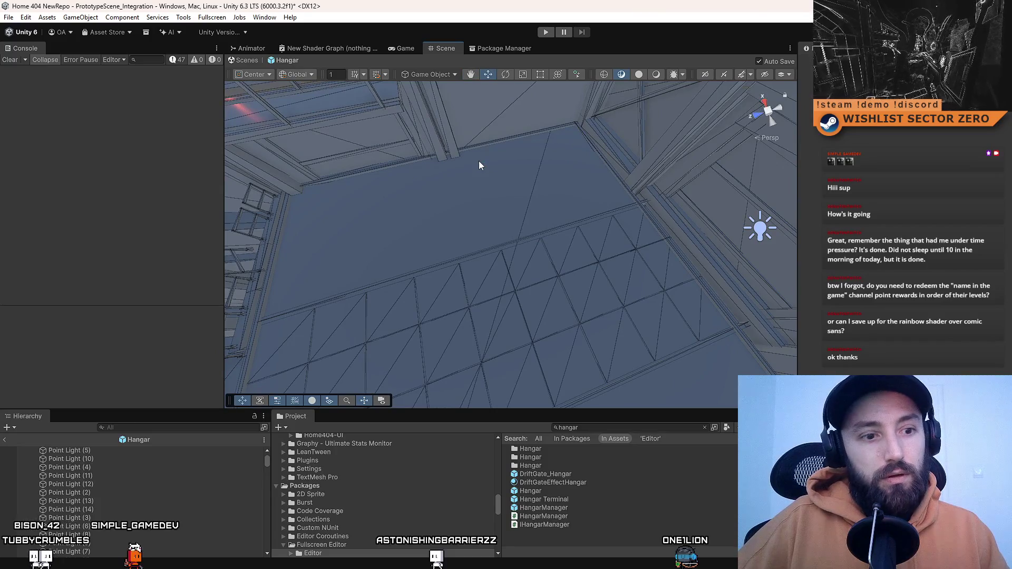
mouse_move(452, 181)
mouse_down()
mouse_move(652, 162)
mouse_move(596, 149)
mouse_move(489, 182)
mouse_up()
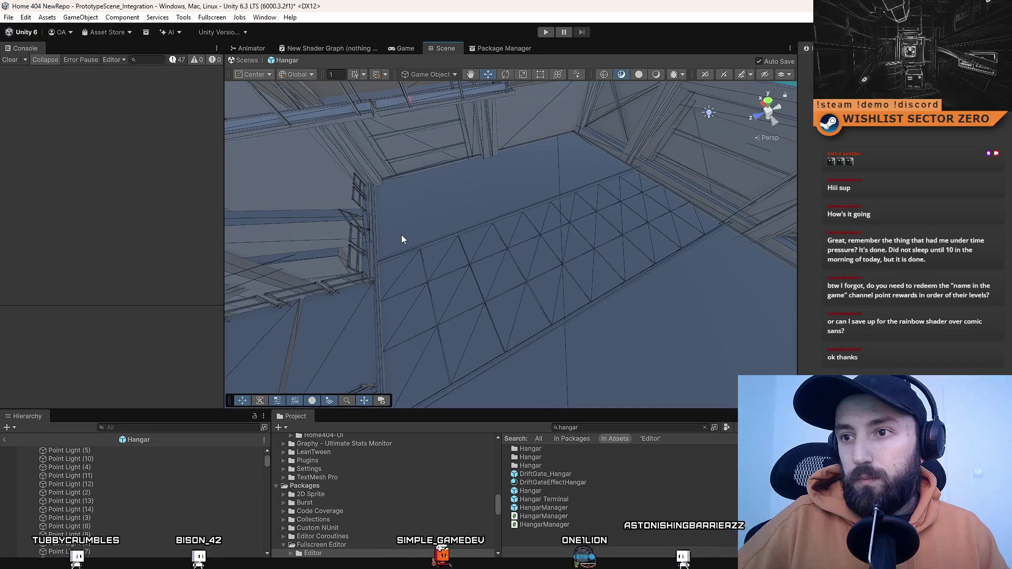
mouse_move(404, 223)
mouse_down()
mouse_move(320, 254)
mouse_move(607, 198)
mouse_move(610, 143)
mouse_move(465, 238)
mouse_move(368, 232)
mouse_move(390, 186)
mouse_up()
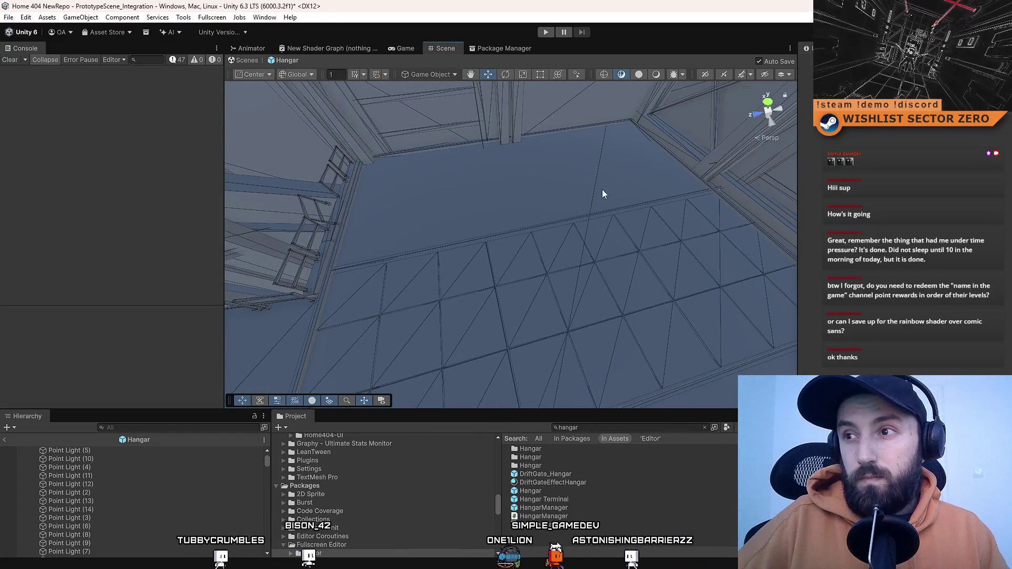
mouse_move(592, 198)
mouse_down()
mouse_move(518, 165)
mouse_move(483, 176)
mouse_move(460, 162)
mouse_up()
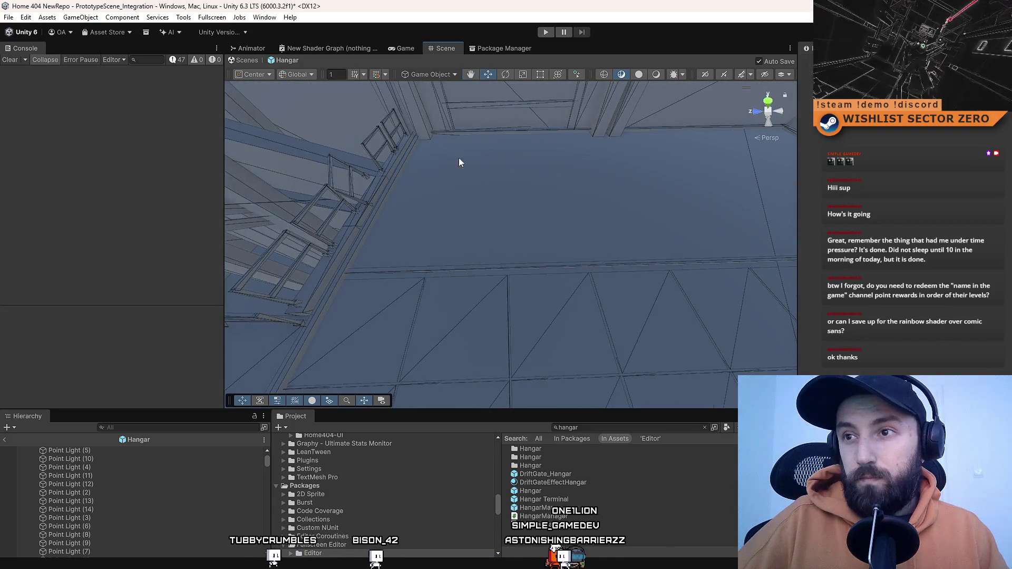
mouse_move(450, 223)
mouse_down()
mouse_move(497, 169)
mouse_move(445, 181)
mouse_move(476, 183)
mouse_move(464, 179)
mouse_move(433, 207)
mouse_move(488, 207)
mouse_up()
click(374, 213)
- Move the beam right along the wall base and resize it with the Scale tool
drag(371, 274, 682, 243)
mouse_move(569, 248)
mouse_down()
mouse_move(478, 242)
mouse_move(560, 212)
mouse_up()
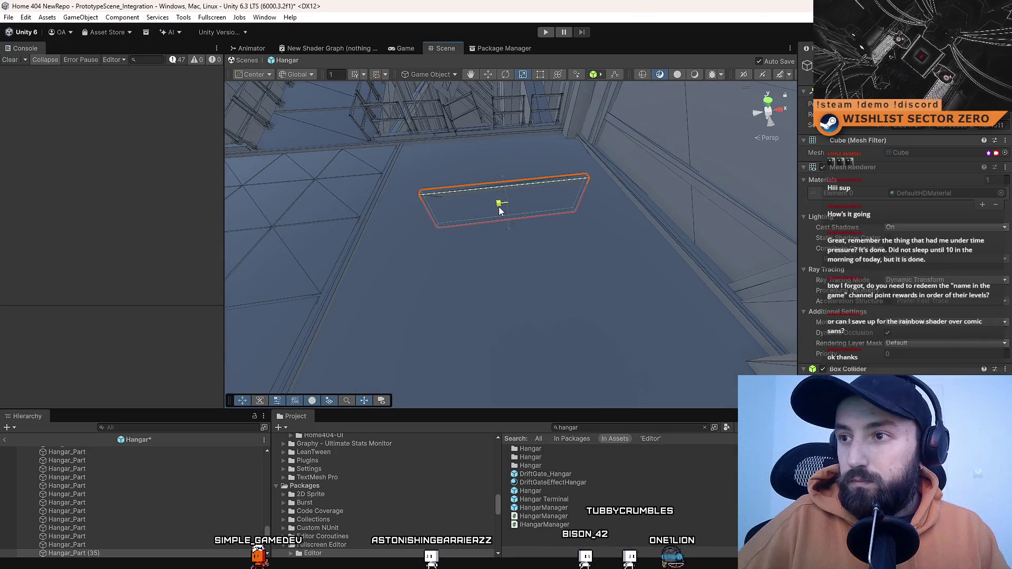
mouse_move(478, 250)
mouse_down()
mouse_move(626, 262)
mouse_move(430, 225)
mouse_up()
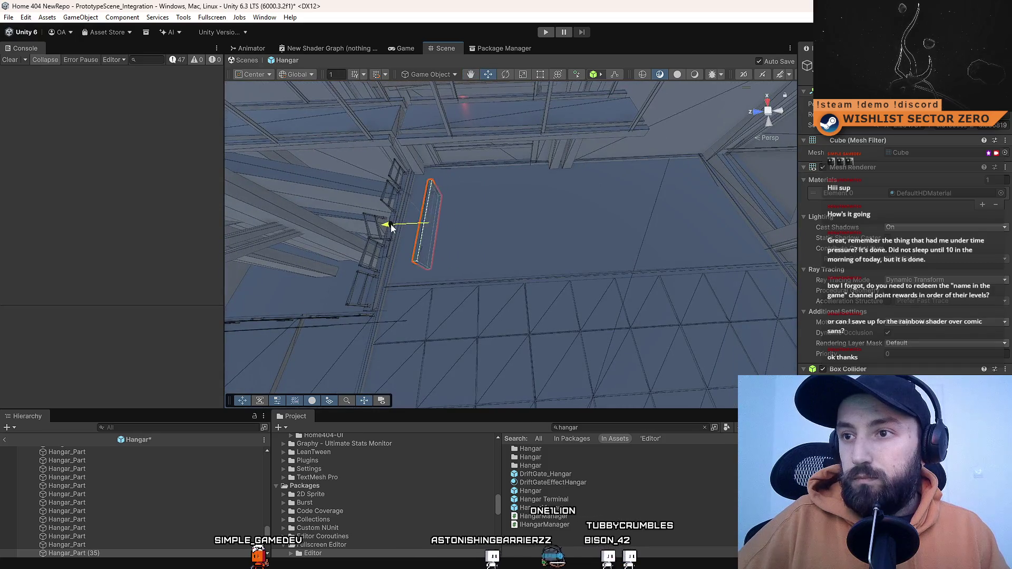
mouse_move(485, 222)
mouse_down()
mouse_move(522, 210)
mouse_move(457, 204)
mouse_up()
key(r)
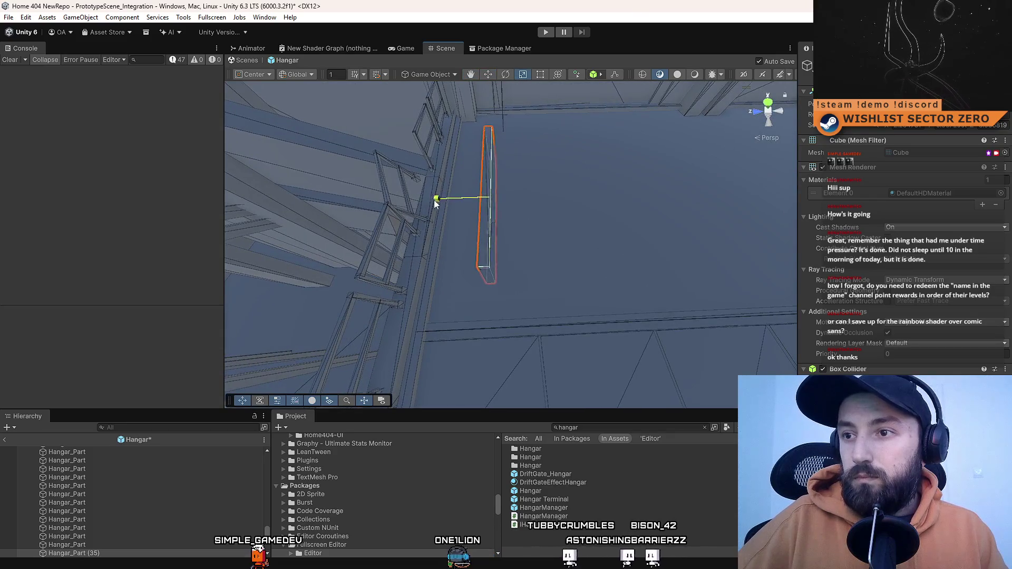
drag(632, 242, 490, 222)
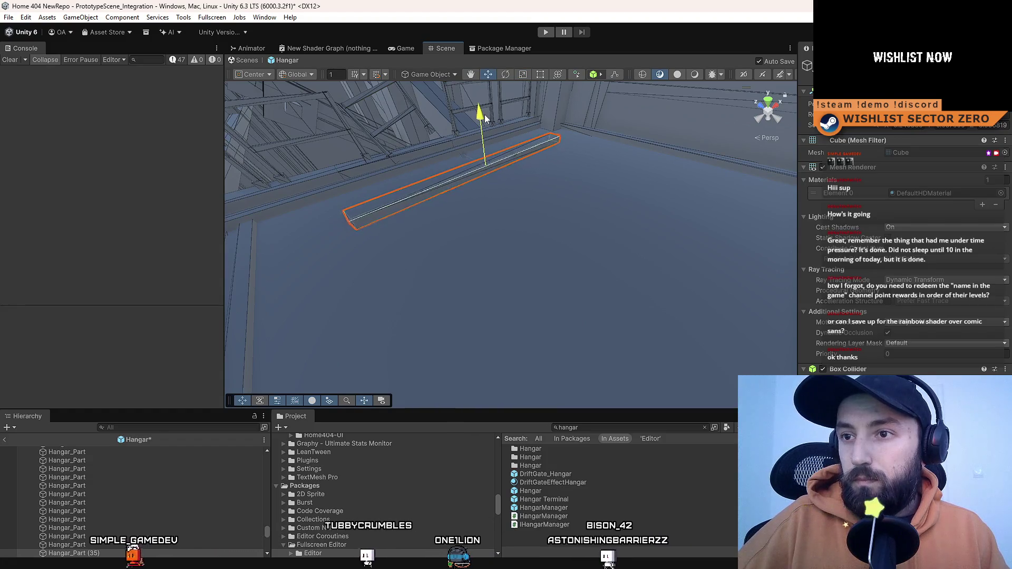
mouse_move(520, 226)
mouse_down()
mouse_move(511, 297)
mouse_move(577, 216)
mouse_up()
key(r)
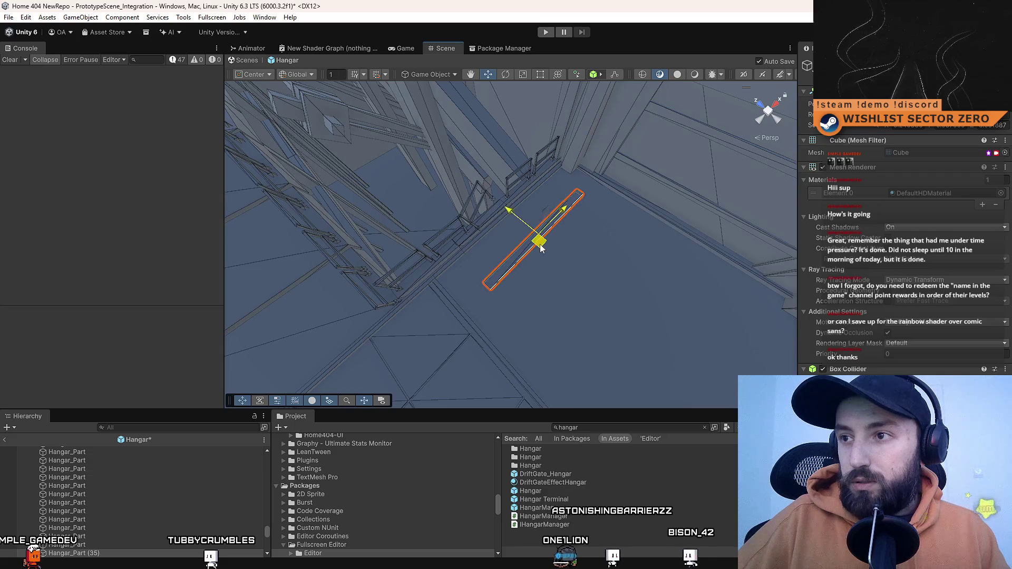
mouse_move(359, 218)
mouse_down()
mouse_move(633, 212)
mouse_move(475, 221)
mouse_up()
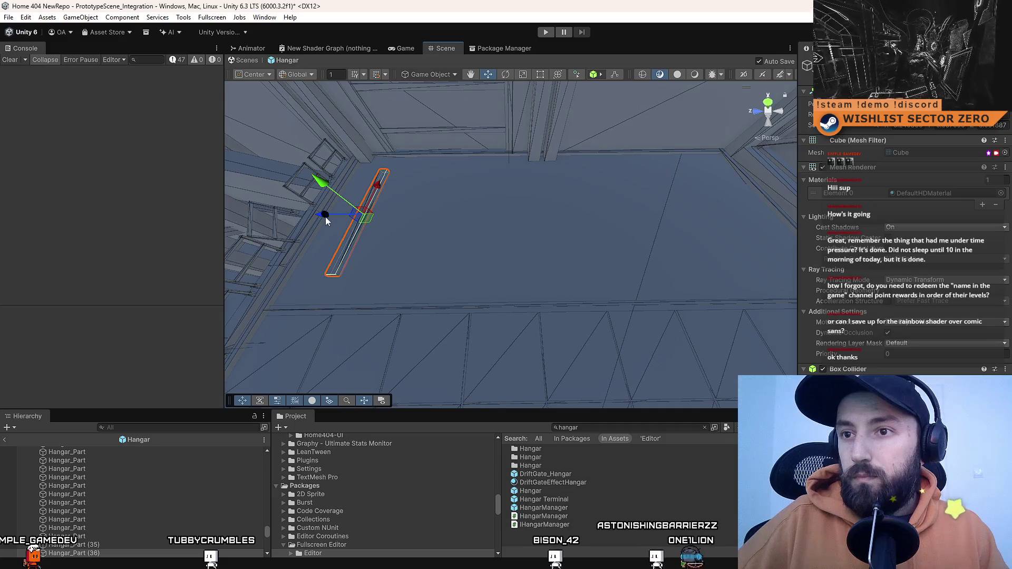
mouse_move(692, 217)
mouse_down()
mouse_move(590, 205)
mouse_move(601, 209)
mouse_move(591, 220)
mouse_up()
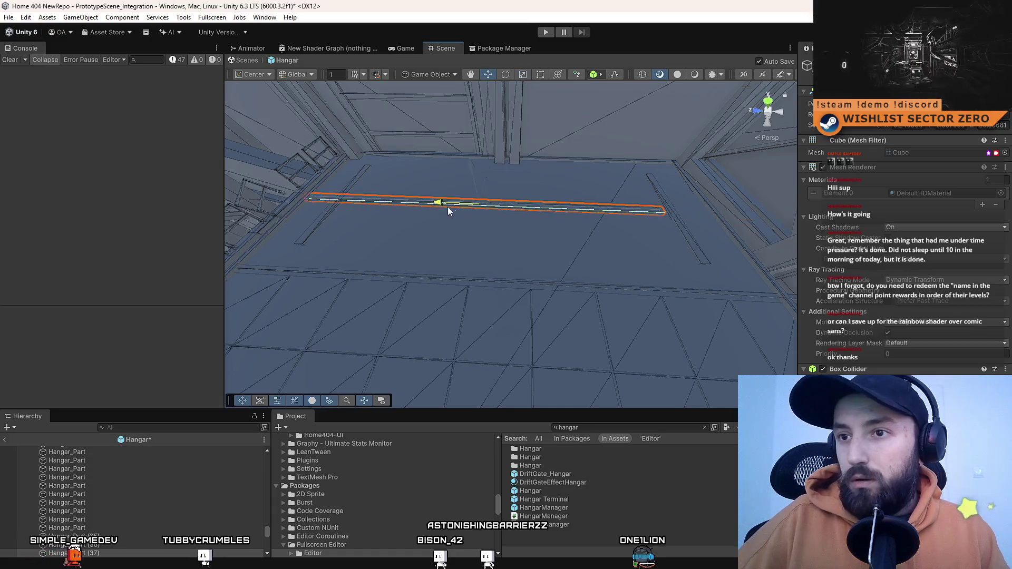
key(r)
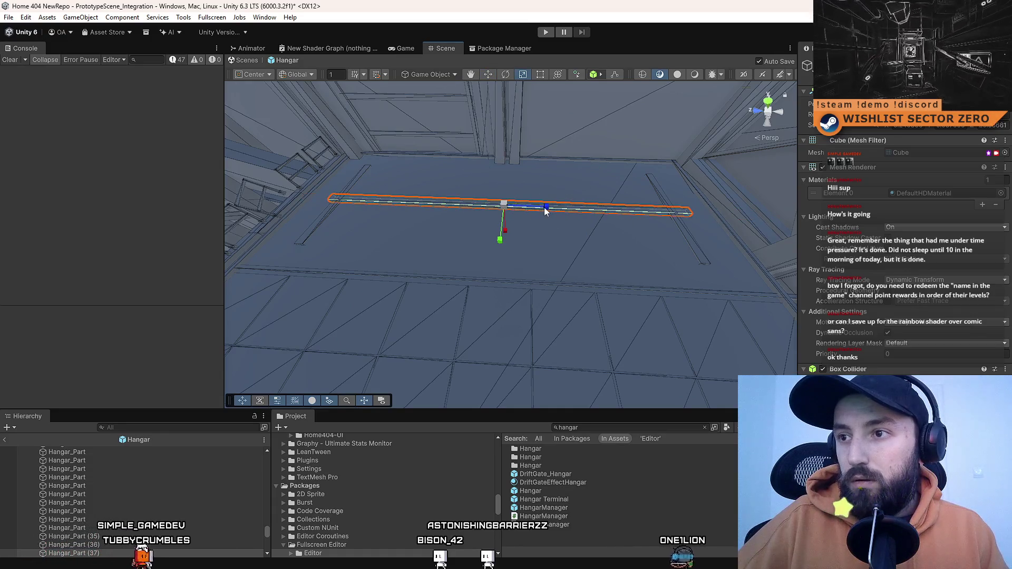
key(w)
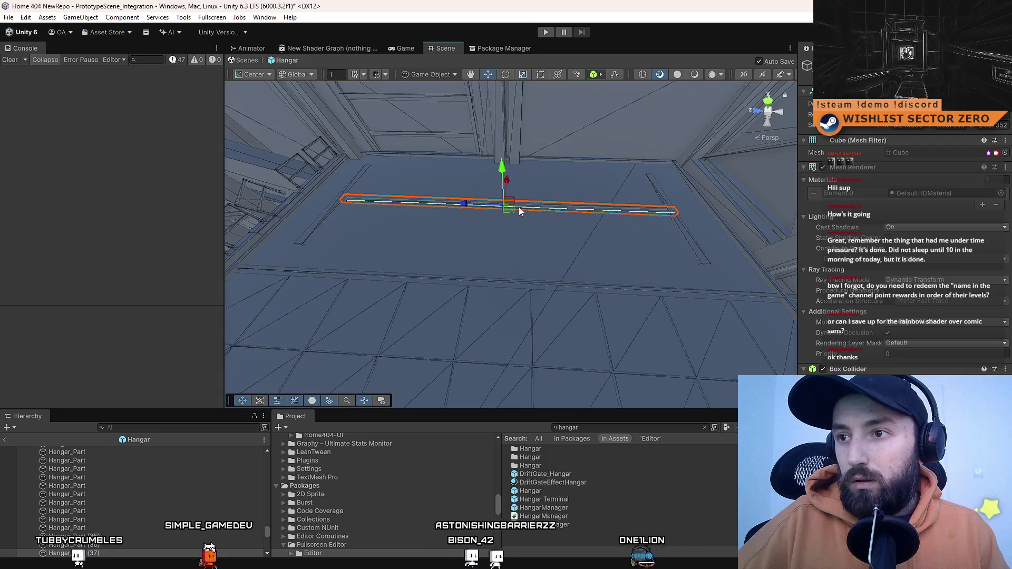
- Vertex-snap the beam, slide it forward across the floor, and rotate it to run diagonally
mouse_move(467, 205)
alt+mouse_down()
mouse_move(547, 224)
mouse_move(649, 177)
mouse_move(668, 191)
mouse_move(680, 230)
alt+mouse_up()
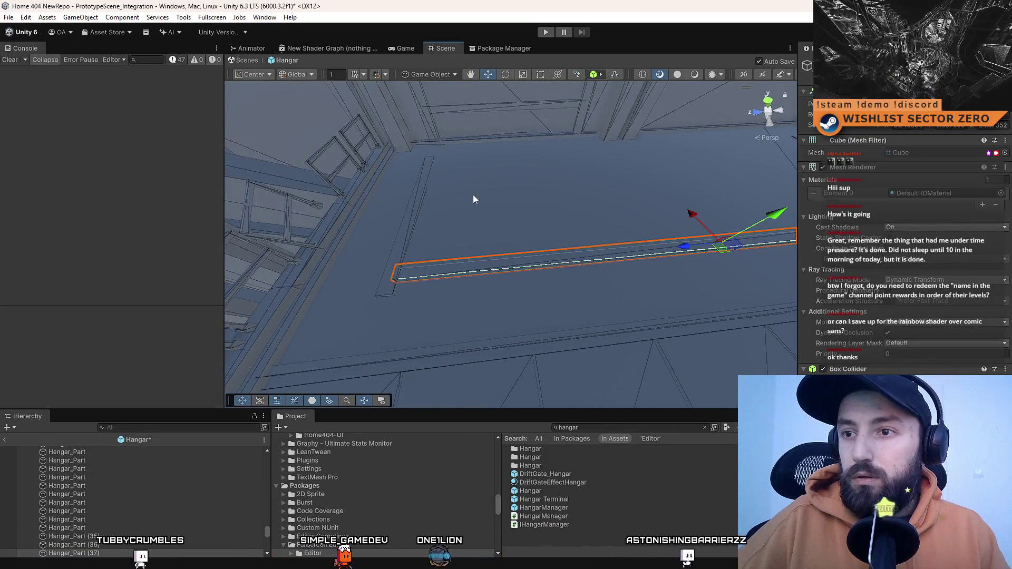
scroll(473, 196, up, 5)
key(v)
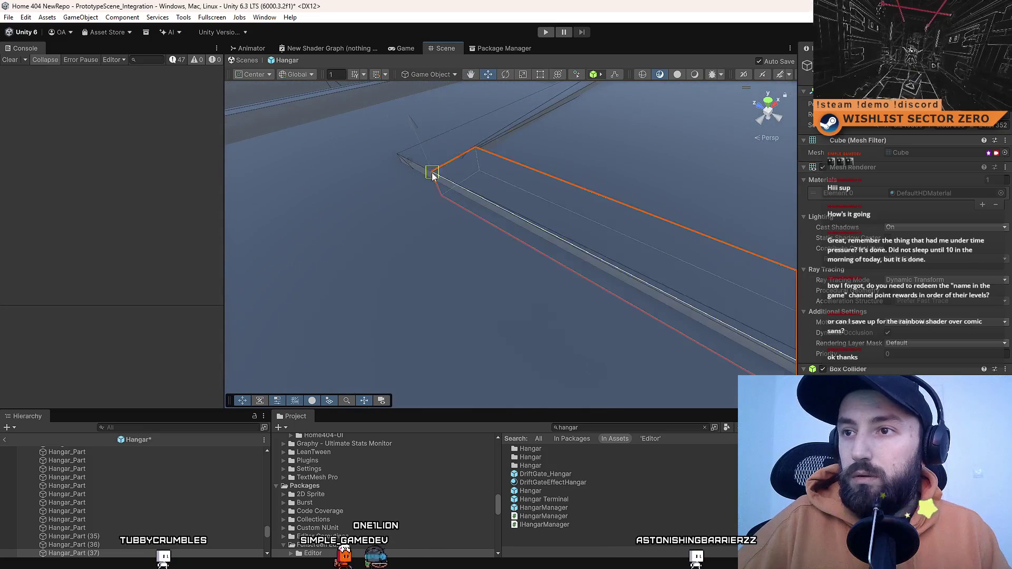
mouse_move(457, 220)
alt+mouse_down()
mouse_move(639, 238)
mouse_move(576, 255)
mouse_move(565, 226)
mouse_move(624, 231)
mouse_move(558, 235)
mouse_move(414, 219)
mouse_move(492, 209)
mouse_move(470, 174)
mouse_move(570, 290)
mouse_move(548, 315)
alt+mouse_up()
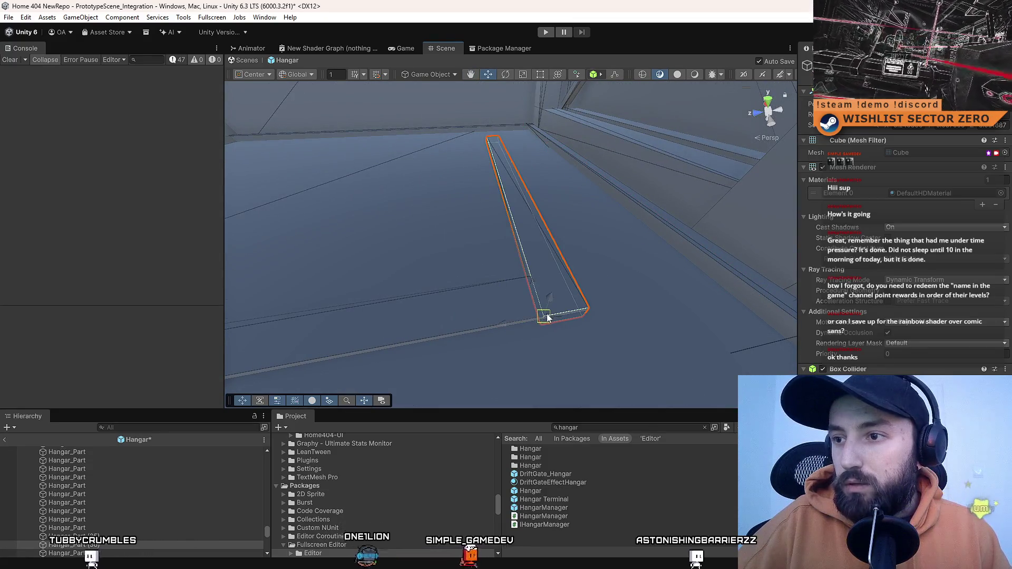
mouse_move(558, 265)
alt+mouse_down()
mouse_move(536, 290)
mouse_move(552, 246)
mouse_move(597, 238)
mouse_move(494, 217)
mouse_move(548, 179)
mouse_move(506, 177)
mouse_move(458, 239)
mouse_move(459, 201)
mouse_move(544, 178)
alt+mouse_up()
mouse_move(674, 262)
alt+mouse_down()
mouse_move(585, 274)
mouse_move(655, 298)
mouse_move(520, 321)
mouse_move(913, 275)
mouse_move(721, 261)
alt+mouse_up()
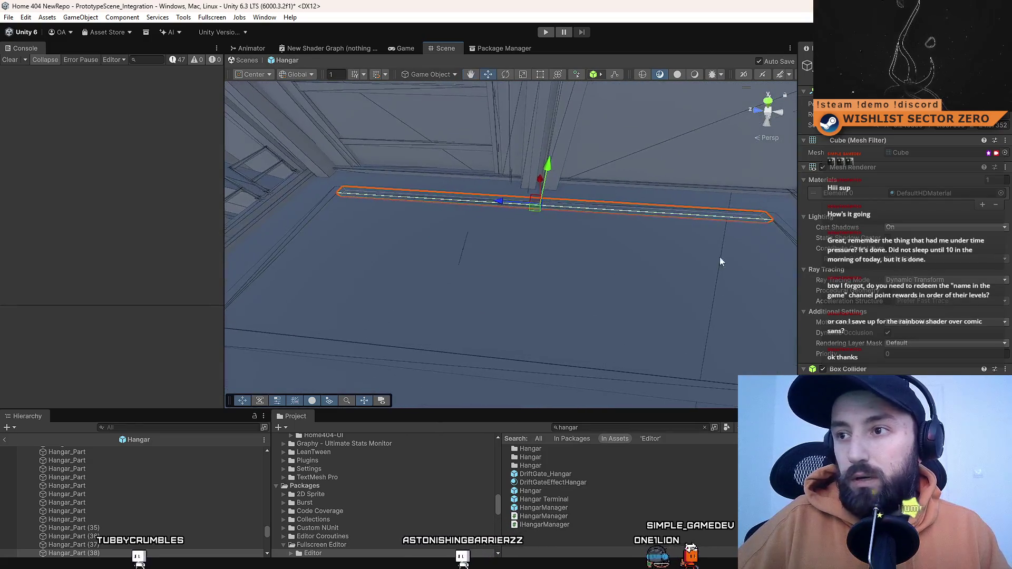
mouse_move(535, 209)
mouse_down()
mouse_move(432, 253)
mouse_move(476, 275)
mouse_up()
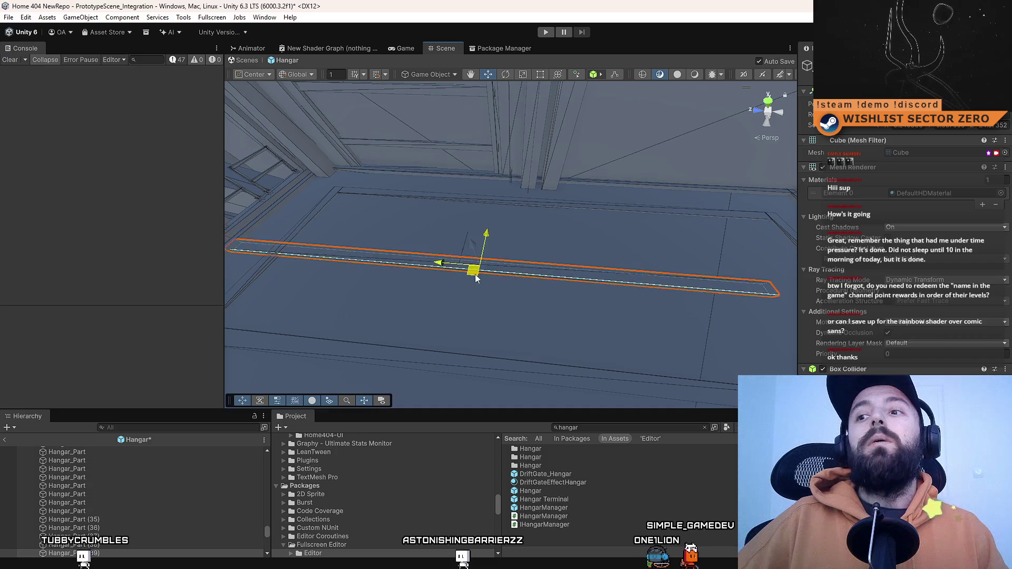
alt+drag(577, 234, 562, 257)
mouse_move(537, 294)
mouse_down()
mouse_move(690, 279)
mouse_move(624, 306)
mouse_up()
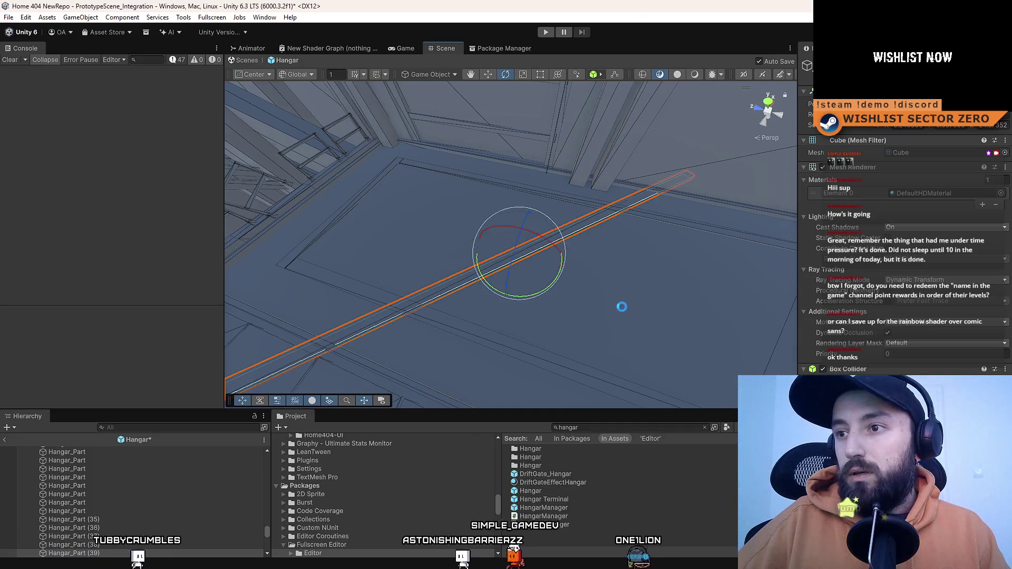
- Slide the strip box left along the floor using its local move axes
key(w)
mouse_move(537, 258)
mouse_down()
mouse_move(426, 179)
mouse_move(477, 157)
mouse_move(504, 210)
mouse_move(549, 255)
mouse_move(491, 219)
mouse_move(432, 217)
mouse_move(488, 218)
mouse_move(389, 211)
mouse_move(308, 240)
mouse_move(571, 233)
mouse_move(528, 247)
mouse_move(473, 233)
mouse_up()
key(w)
key(x)
key(r)
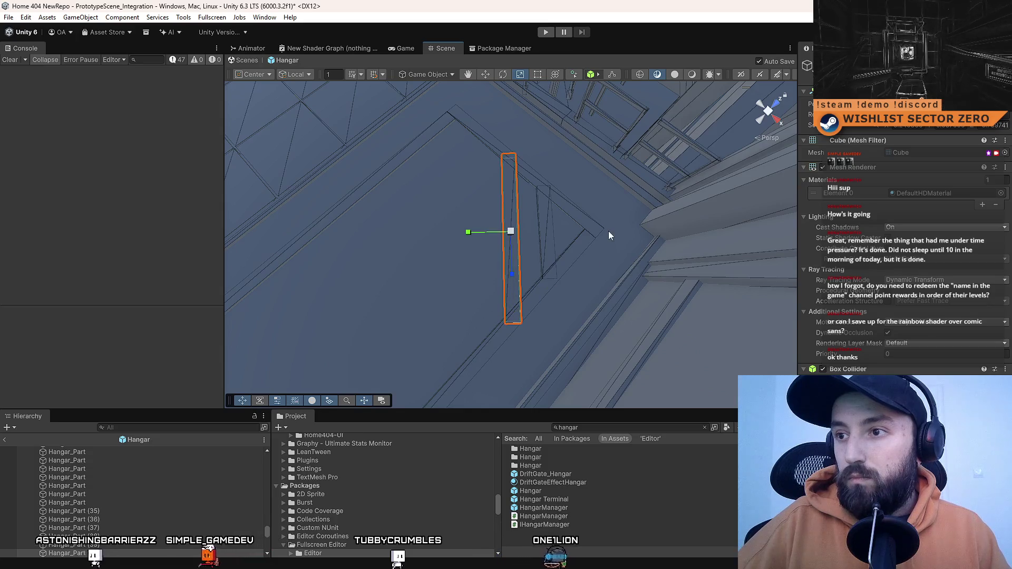
mouse_move(617, 262)
mouse_down()
mouse_move(491, 255)
mouse_move(429, 271)
mouse_move(619, 262)
mouse_move(514, 225)
mouse_up()
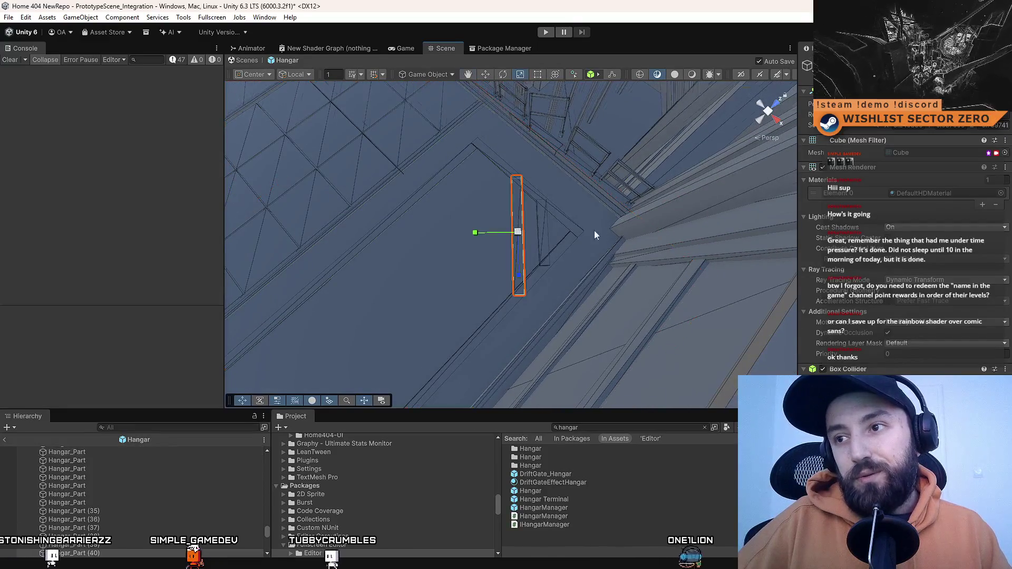
drag(595, 235, 578, 235)
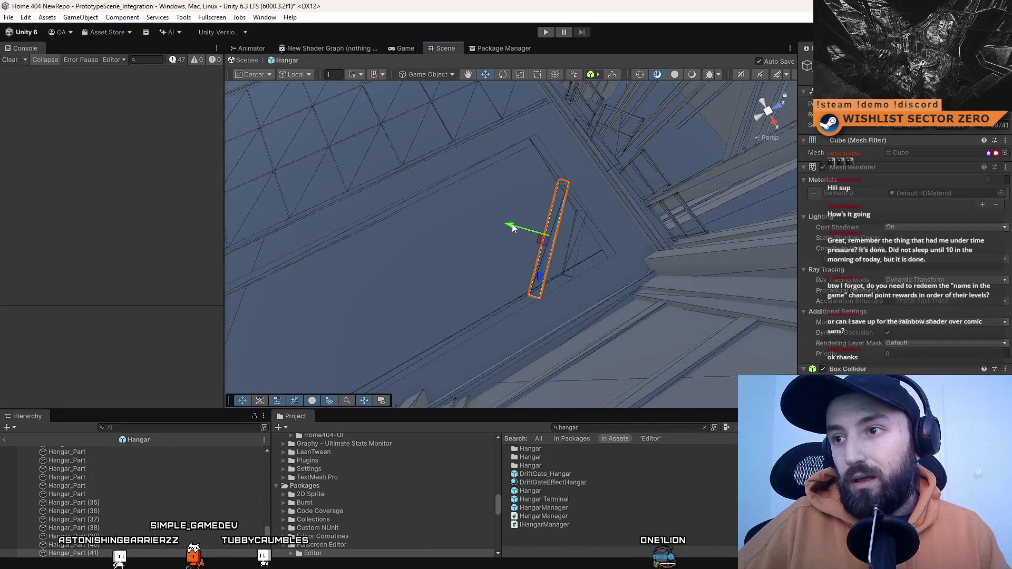
drag(514, 228, 486, 225)
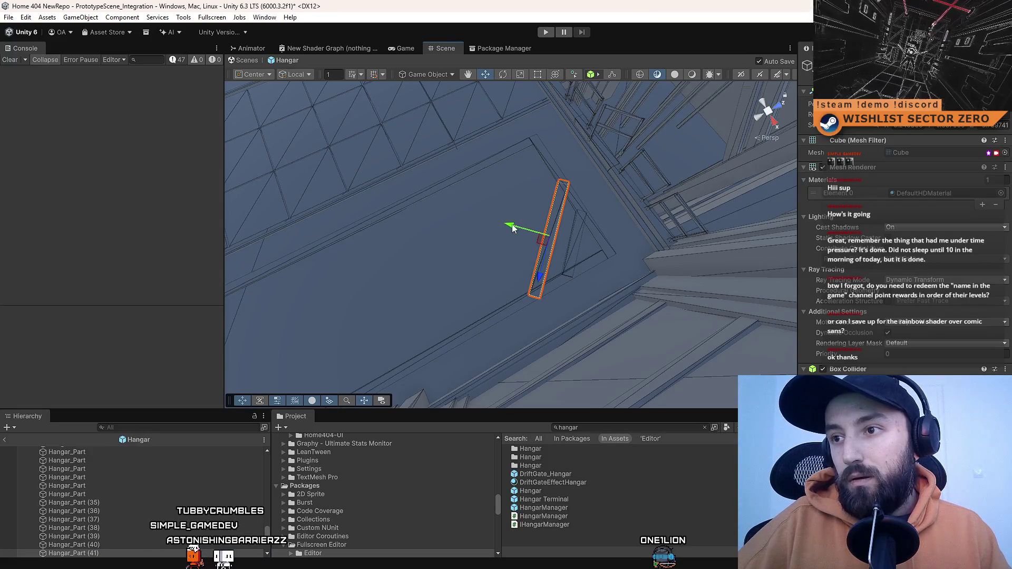
drag(481, 222, 481, 221)
mouse_move(554, 236)
mouse_down()
mouse_move(571, 238)
mouse_move(571, 254)
mouse_move(498, 230)
mouse_up()
- Duplicate the strip, stretch the copy longer, slide it across the panel, and save
key(ctrl+d)
key(r)
drag(532, 261, 527, 298)
key(ctrl+s)
mouse_move(580, 280)
mouse_down()
mouse_move(554, 319)
mouse_move(479, 323)
mouse_move(610, 313)
mouse_move(553, 310)
mouse_move(555, 273)
mouse_move(465, 228)
mouse_move(583, 200)
mouse_move(809, 290)
mouse_move(482, 181)
mouse_move(14, 273)
mouse_move(659, 243)
mouse_move(609, 248)
mouse_up()
drag(490, 246, 462, 251)
key(r)
mouse_move(571, 242)
mouse_down()
mouse_move(493, 224)
mouse_move(446, 240)
mouse_move(458, 243)
mouse_up()
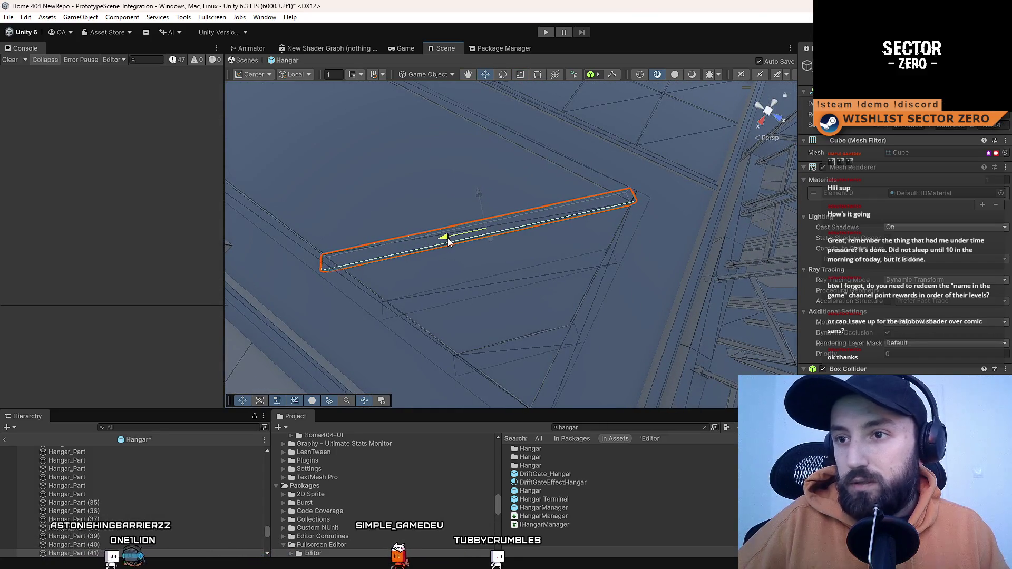
key(ctrl+s)
- Switch the handles to Center and Global, then reposition the strip down-left and up-right on the panel
mouse_move(529, 239)
mouse_down()
mouse_move(538, 221)
mouse_move(485, 199)
mouse_move(308, 231)
mouse_move(650, 226)
mouse_move(350, 214)
mouse_move(369, 214)
mouse_up()
key(z)
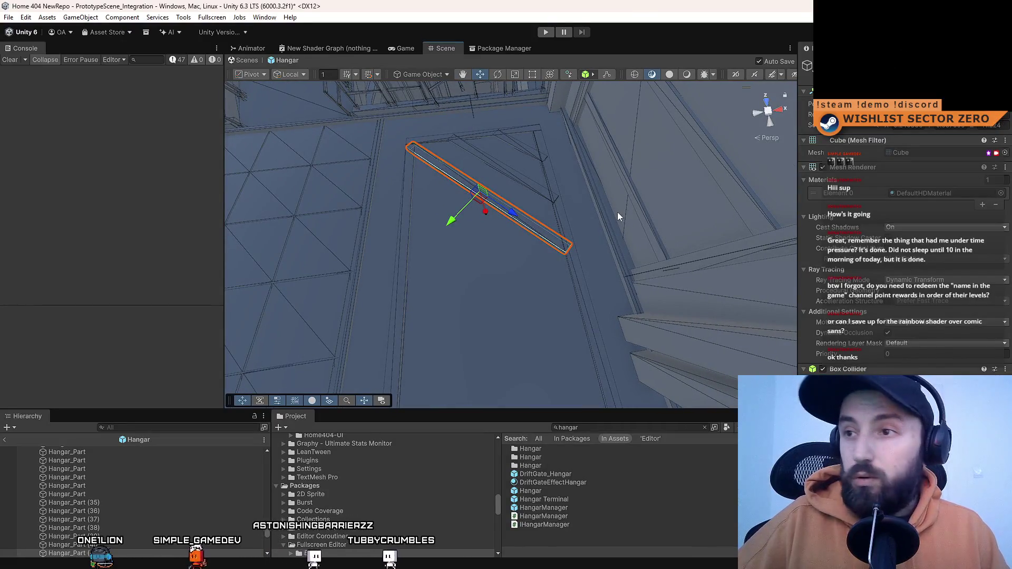
key(z)
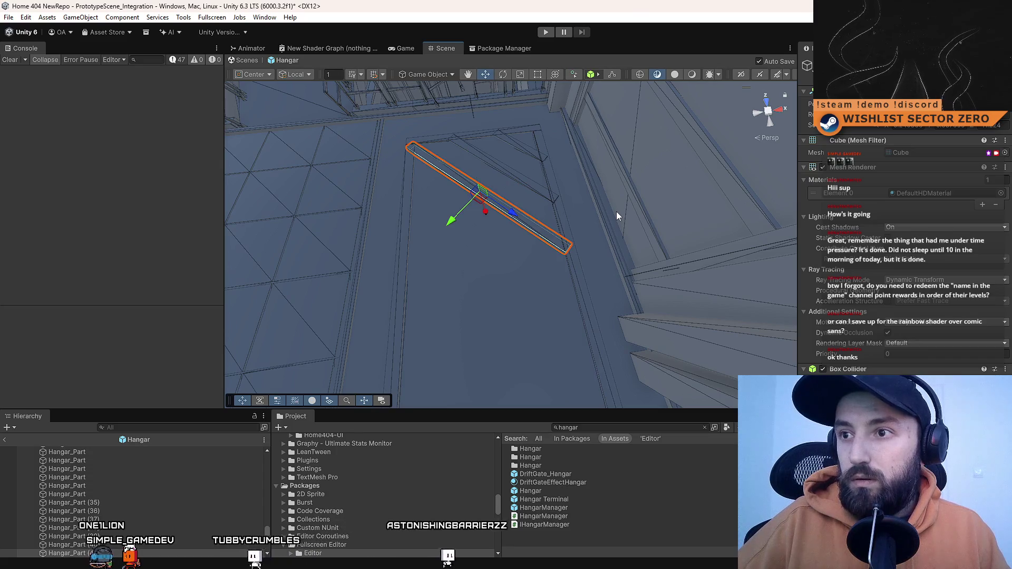
key(x)
drag(616, 211, 473, 210)
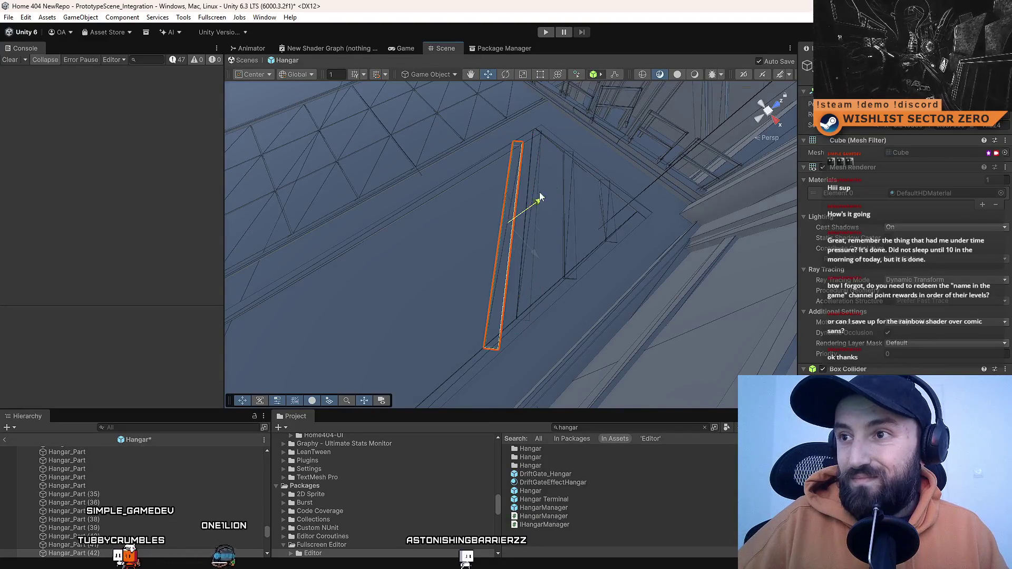
drag(535, 200, 503, 217)
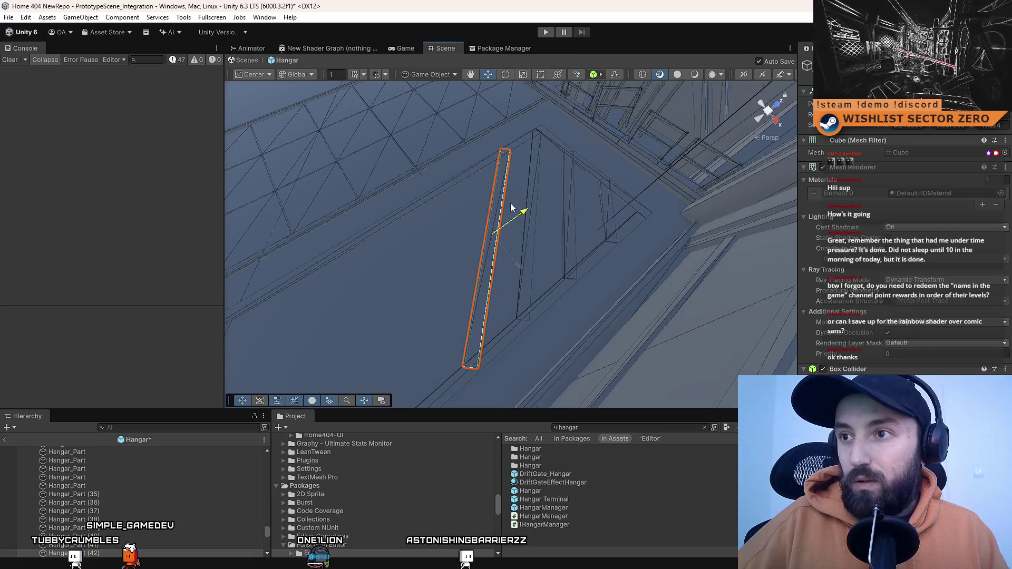
mouse_move(592, 203)
alt+mouse_down()
mouse_move(510, 185)
mouse_move(531, 244)
mouse_move(573, 205)
mouse_move(608, 223)
mouse_move(574, 230)
alt+mouse_up()
scroll(571, 203, up, 3)
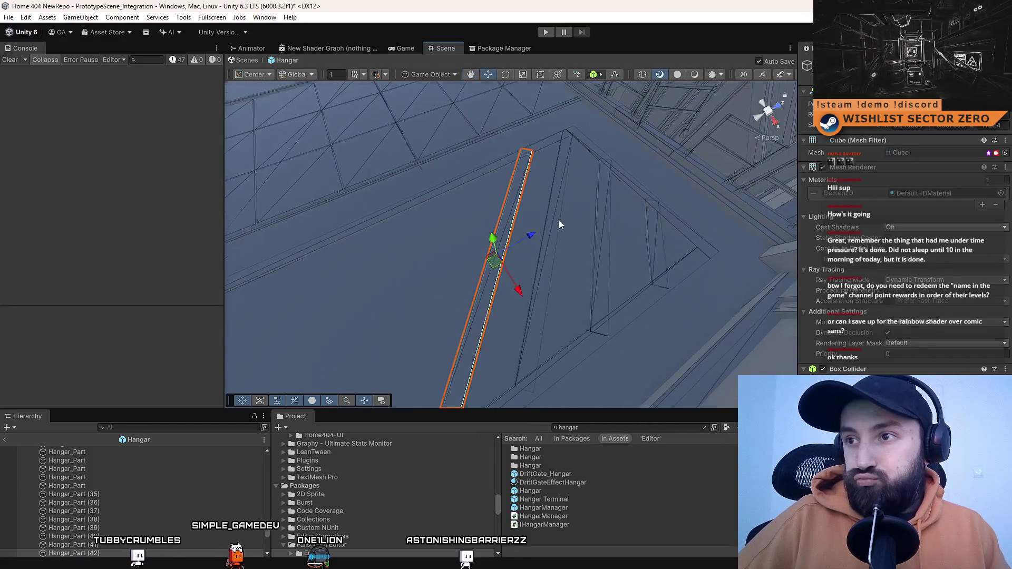
mouse_move(526, 238)
mouse_down()
mouse_move(591, 231)
mouse_move(528, 211)
mouse_move(565, 209)
mouse_move(554, 210)
mouse_up()
- Duplicate the strip again and add the neighbouring strip to the selection
key(ctrl+d)
scroll(178, 469, down, 2)
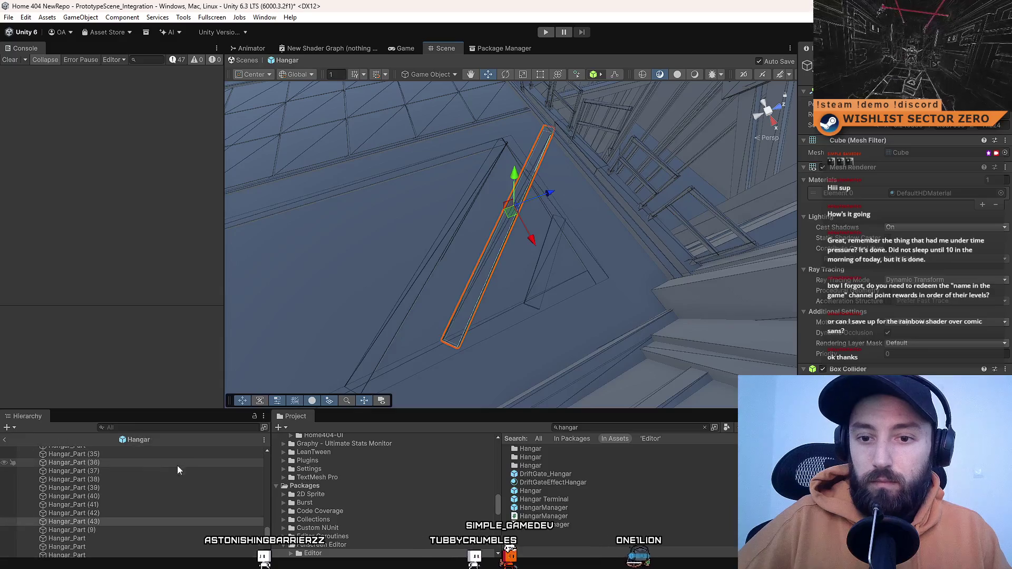
shift+click(110, 513)
- Shift the two selected strips left, then duplicate the pair and snap the copies alongside
key(f)
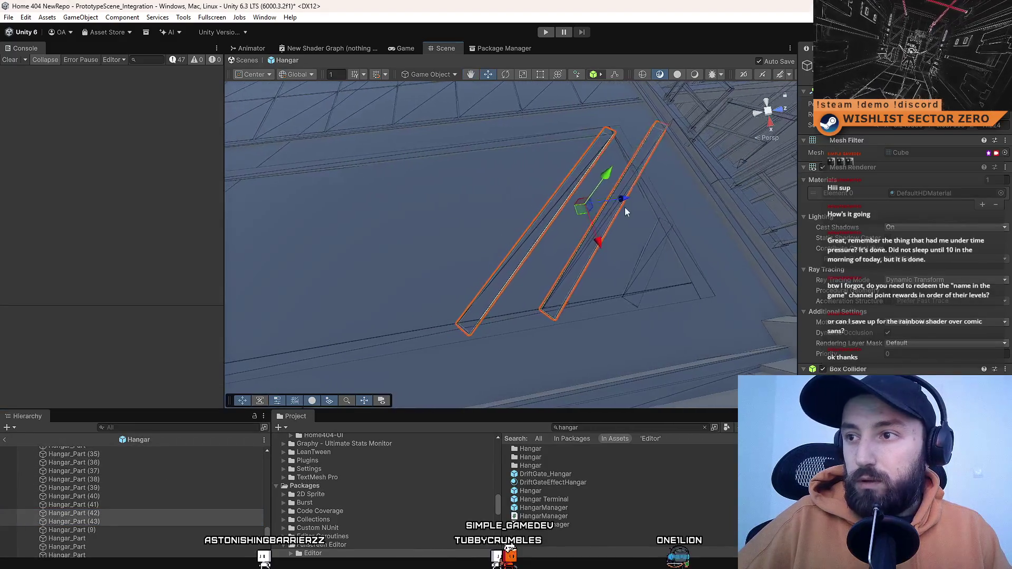
drag(626, 204, 566, 207)
mouse_move(672, 258)
mouse_down()
mouse_move(452, 323)
mouse_move(594, 224)
mouse_move(553, 242)
mouse_up()
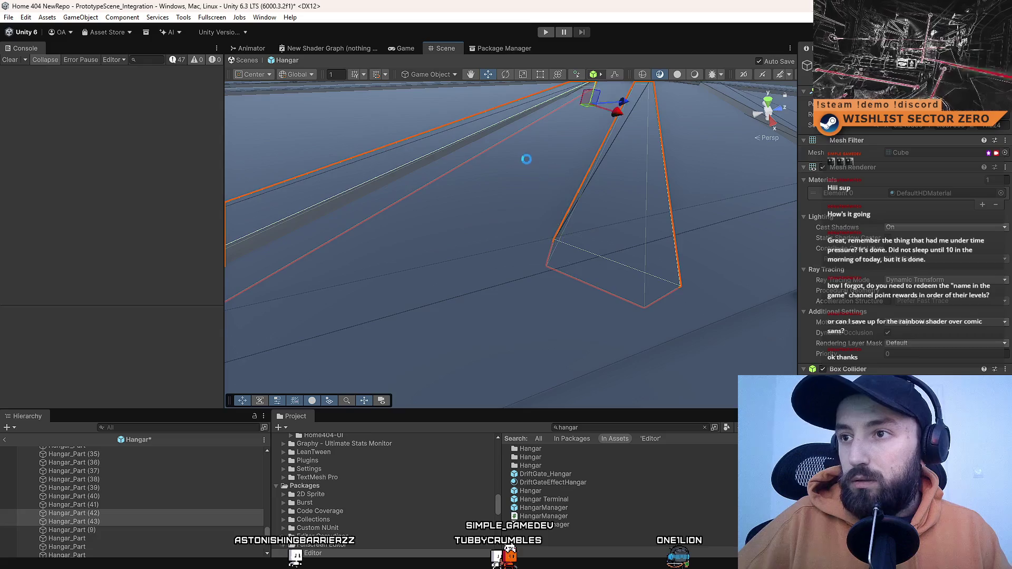
scroll(613, 271, down, 10)
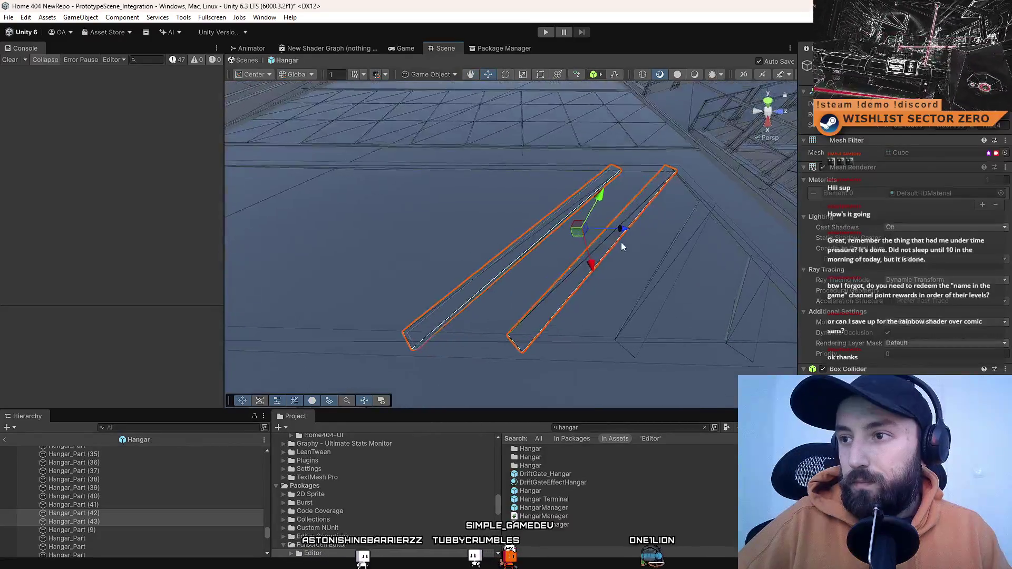
key(ctrl+d)
mouse_move(623, 246)
mouse_down()
mouse_move(599, 226)
mouse_move(543, 226)
mouse_move(441, 287)
mouse_move(565, 307)
mouse_move(571, 271)
mouse_up()
mouse_move(557, 227)
mouse_down()
mouse_move(643, 221)
mouse_move(619, 181)
mouse_move(574, 213)
mouse_move(585, 248)
mouse_move(559, 225)
mouse_move(588, 233)
mouse_move(609, 212)
mouse_move(545, 217)
mouse_up()
key(ctrl+d)
mouse_move(608, 245)
mouse_down()
mouse_move(522, 276)
mouse_move(573, 276)
mouse_move(587, 226)
mouse_move(642, 203)
mouse_up()
mouse_move(622, 252)
mouse_down()
mouse_move(452, 260)
mouse_move(497, 230)
mouse_move(580, 211)
mouse_up()
- Duplicate a selection of four strips and slide the copies along the panel to extend the row
click(525, 217)
click(526, 219)
click(584, 199)
click(584, 198)
click(613, 187)
click(581, 201)
click(587, 199)
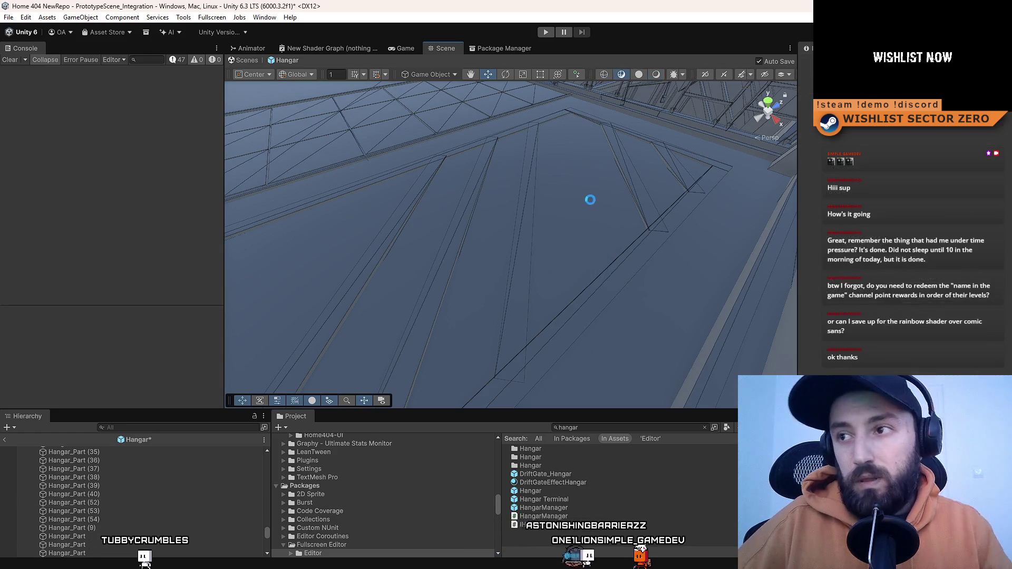
click(576, 196)
shift+click(527, 212)
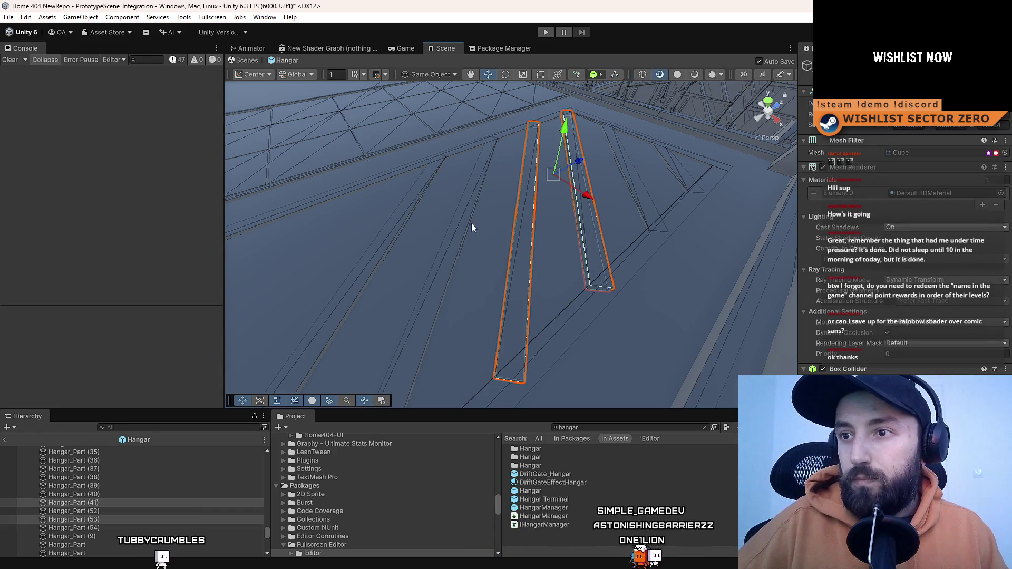
shift+click(438, 225)
shift+click(543, 179)
mouse_move(543, 179)
mouse_down()
mouse_move(576, 223)
mouse_move(726, 200)
mouse_up()
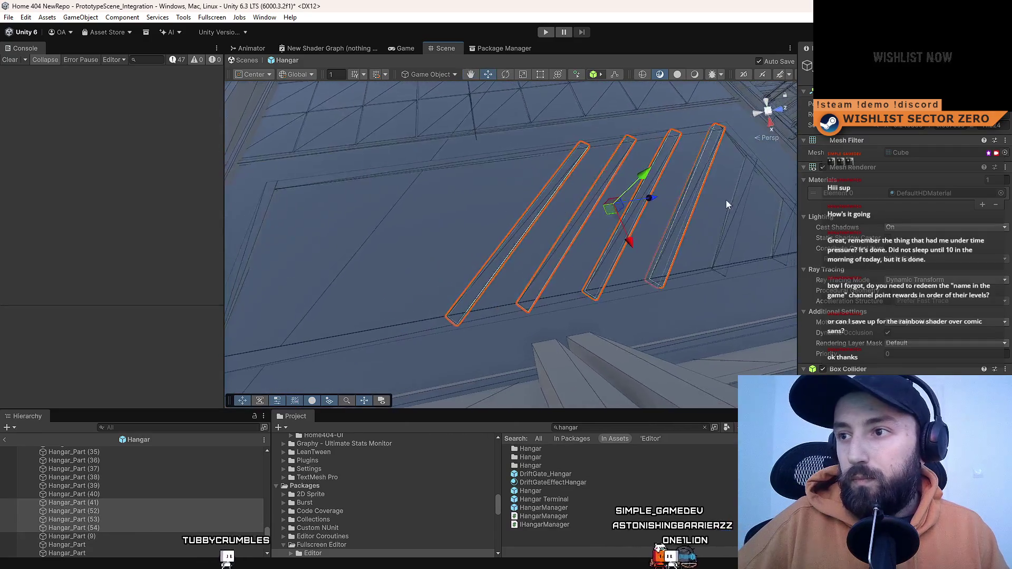
key(ctrl+d)
mouse_move(490, 225)
mouse_down()
mouse_move(519, 224)
mouse_move(489, 231)
mouse_move(498, 229)
mouse_up()
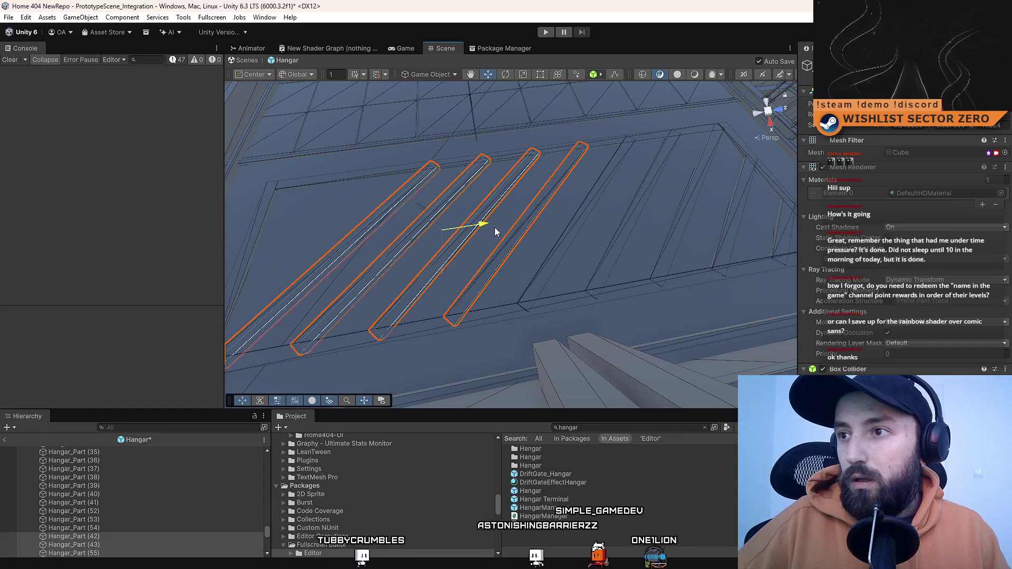
mouse_move(639, 224)
mouse_down()
mouse_move(658, 183)
mouse_move(682, 181)
mouse_move(716, 236)
mouse_move(679, 191)
mouse_move(561, 219)
mouse_move(614, 231)
mouse_up()
- Adjust a single strip along its local axis so it fits the panel
click(580, 244)
click(536, 251)
mouse_move(536, 251)
mouse_down()
mouse_move(624, 233)
mouse_move(551, 245)
mouse_up()
click(549, 240)
mouse_move(635, 227)
mouse_down()
mouse_move(601, 249)
mouse_move(533, 244)
mouse_up()
mouse_move(604, 232)
mouse_down()
mouse_move(531, 233)
mouse_move(544, 236)
mouse_up()
key(x)
mouse_move(443, 213)
mouse_down()
mouse_move(509, 208)
mouse_move(490, 207)
mouse_up()
key(r)
key(w)
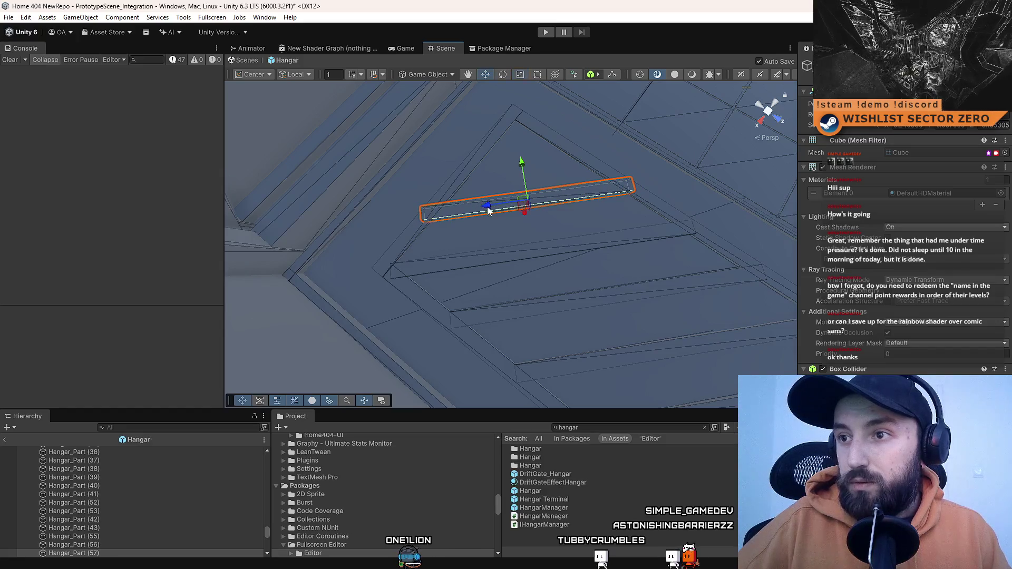
drag(488, 211, 666, 198)
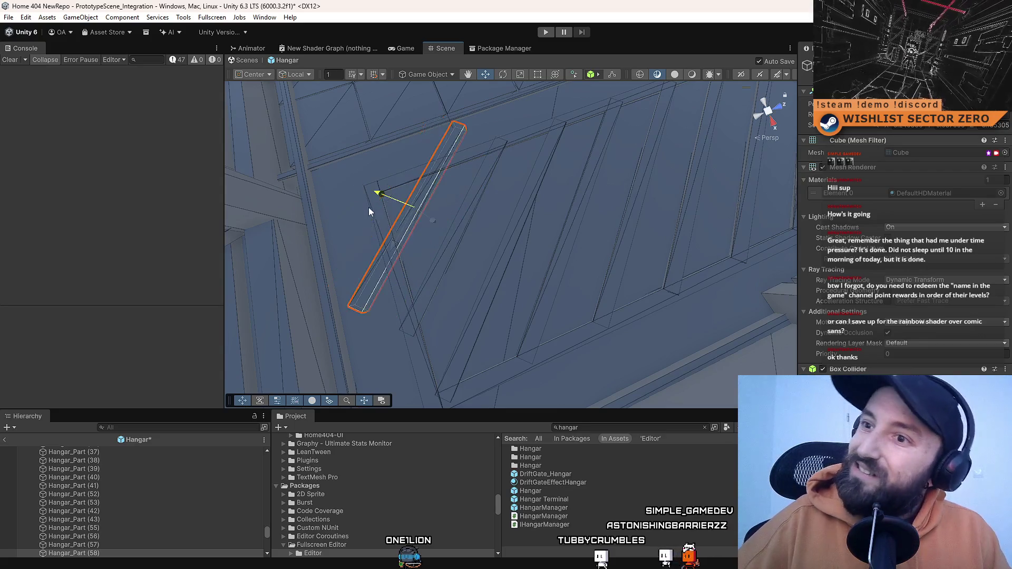
mouse_move(374, 209)
mouse_down()
mouse_move(685, 234)
mouse_move(465, 257)
mouse_move(457, 247)
mouse_up()
mouse_move(527, 219)
mouse_down()
mouse_move(535, 92)
mouse_move(763, 206)
mouse_move(237, 138)
mouse_move(552, 217)
mouse_move(531, 189)
mouse_up()
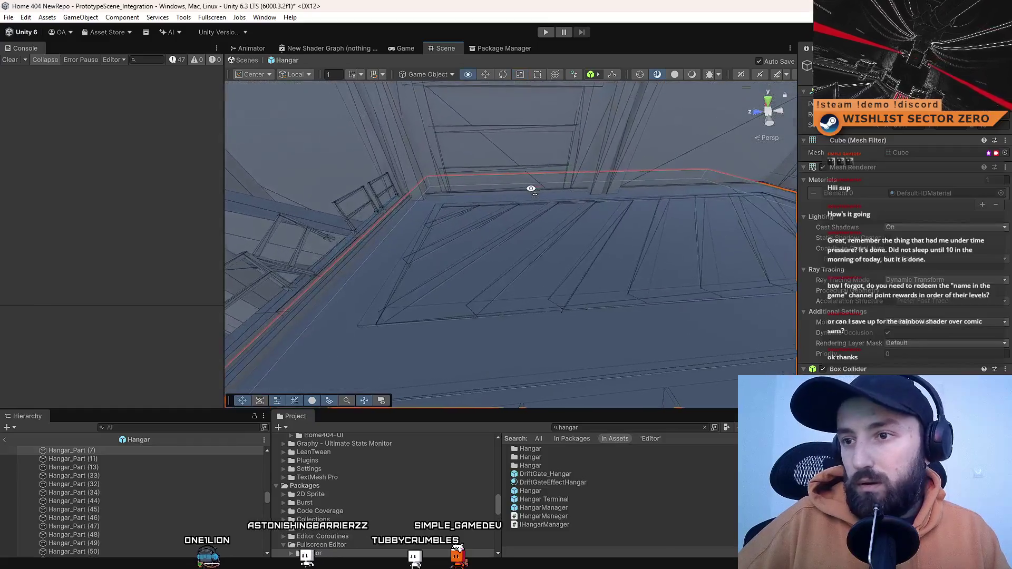
- Select the full range of floor strips and rename them all to Ground Line
click(450, 241)
click(113, 514)
scroll(119, 507, down, 5)
scroll(121, 501, up, 2)
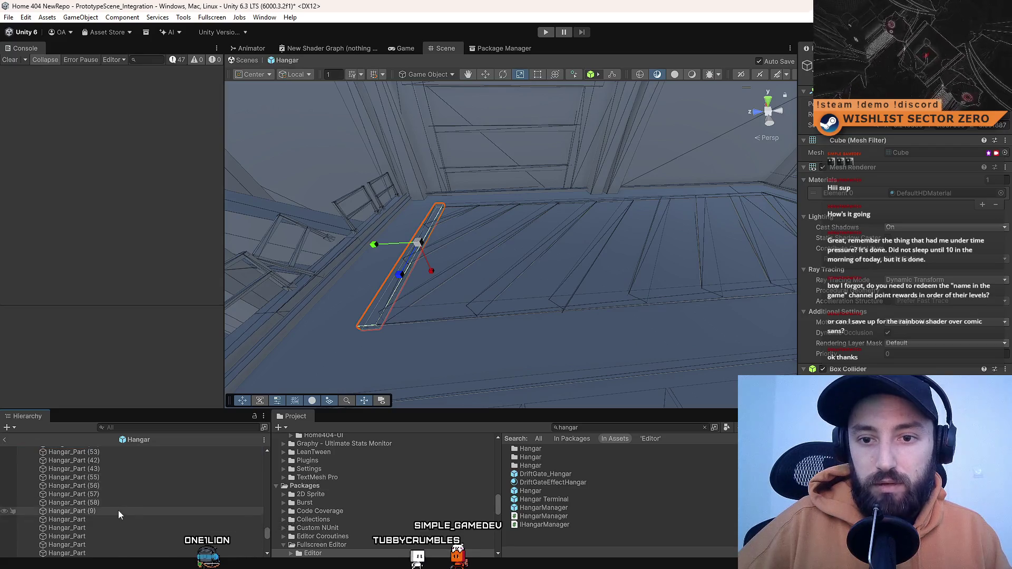
shift+click(119, 500)
key(f)
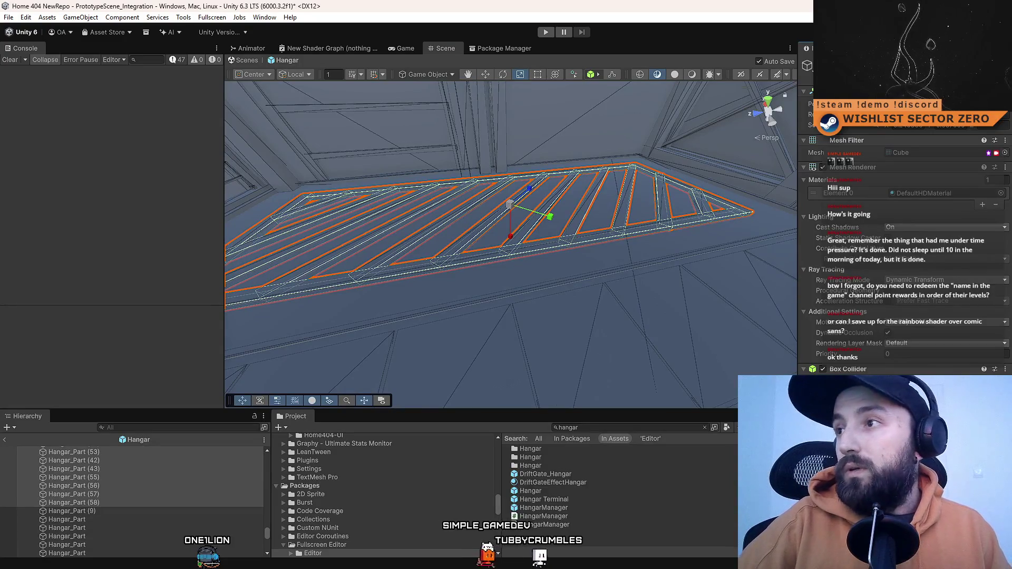
key(Return)
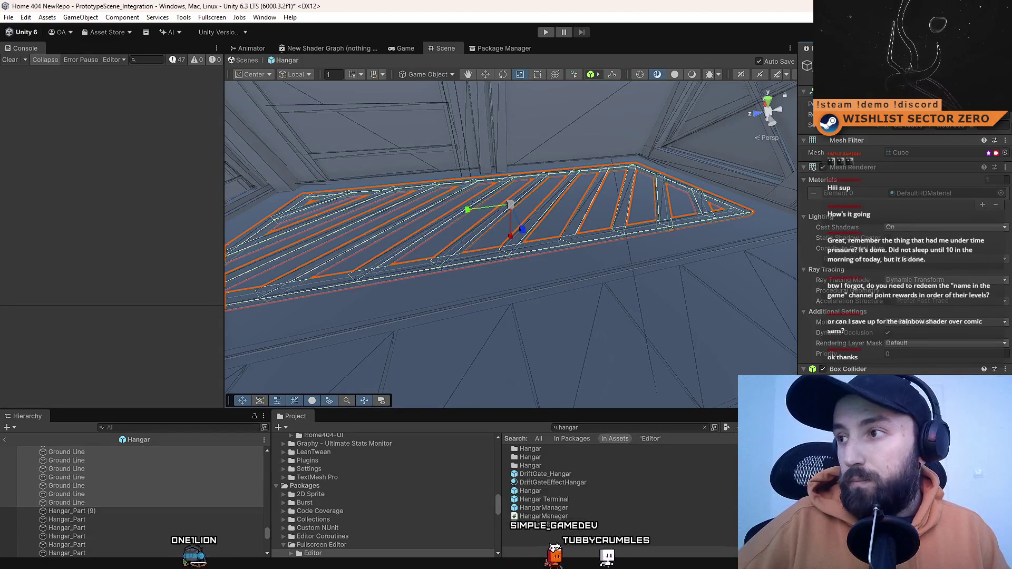
- Browse the strips' material choices and close the picker, keeping the current material
click(1001, 193)
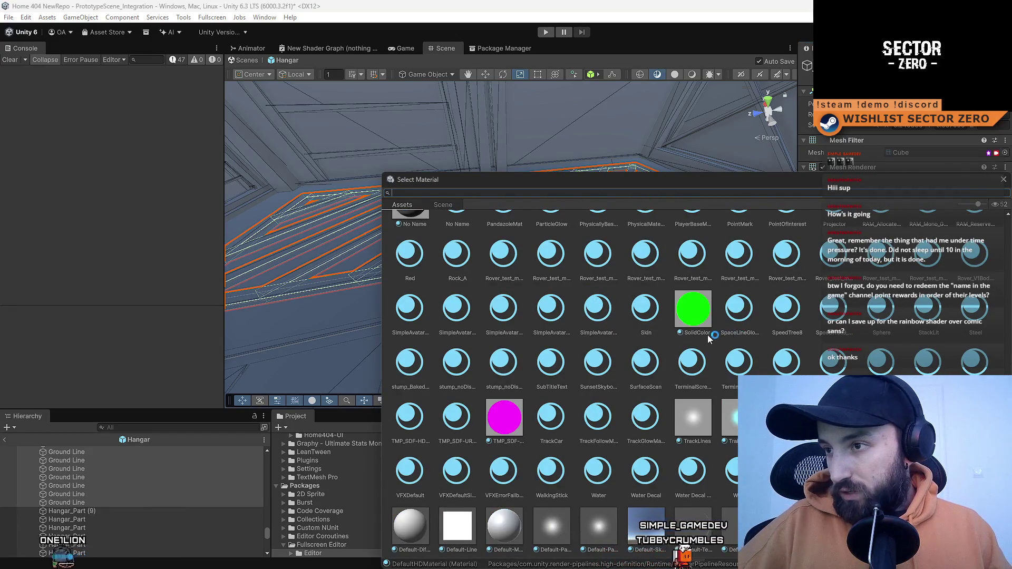
ctrl+scroll(708, 338, down, 6)
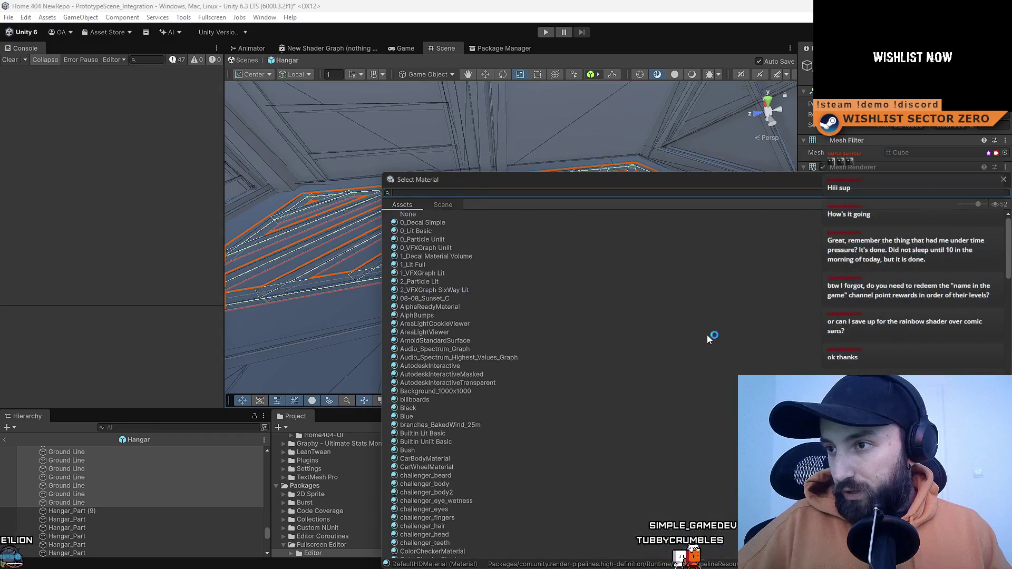
ctrl+scroll(707, 335, up, 6)
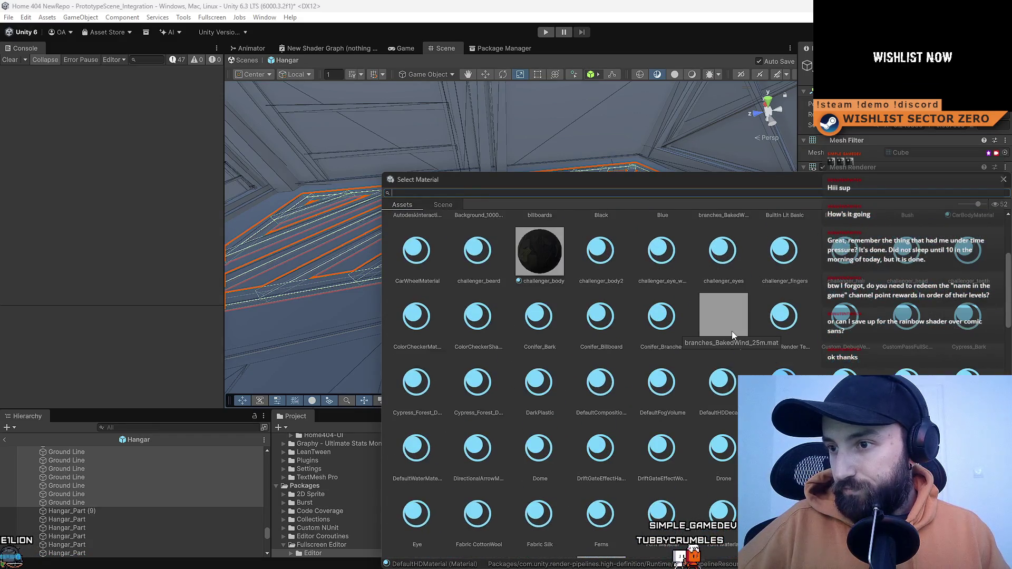
scroll(1007, 274, down, 10)
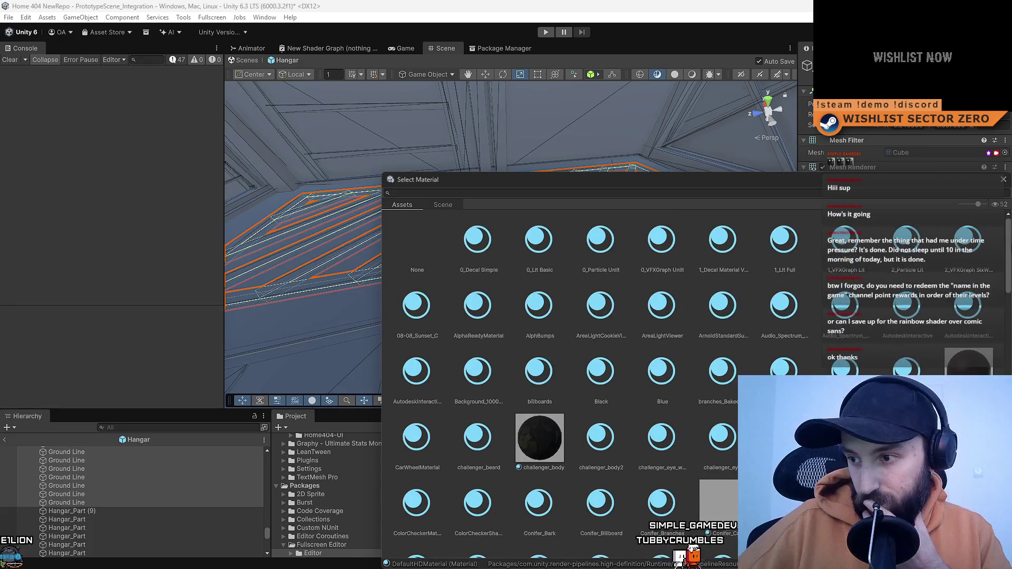
scroll(1007, 274, down, 5)
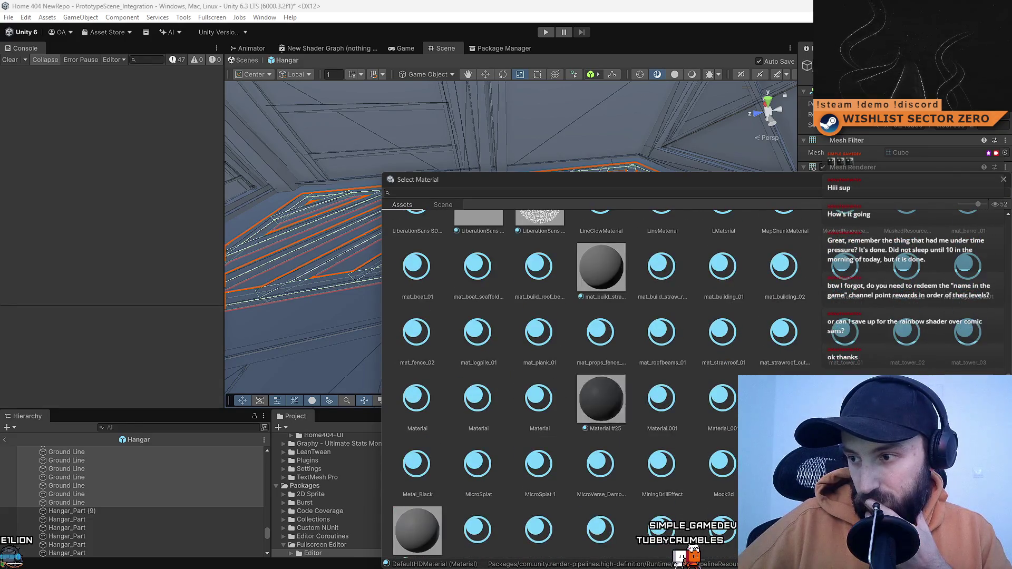
scroll(1007, 274, down, 5)
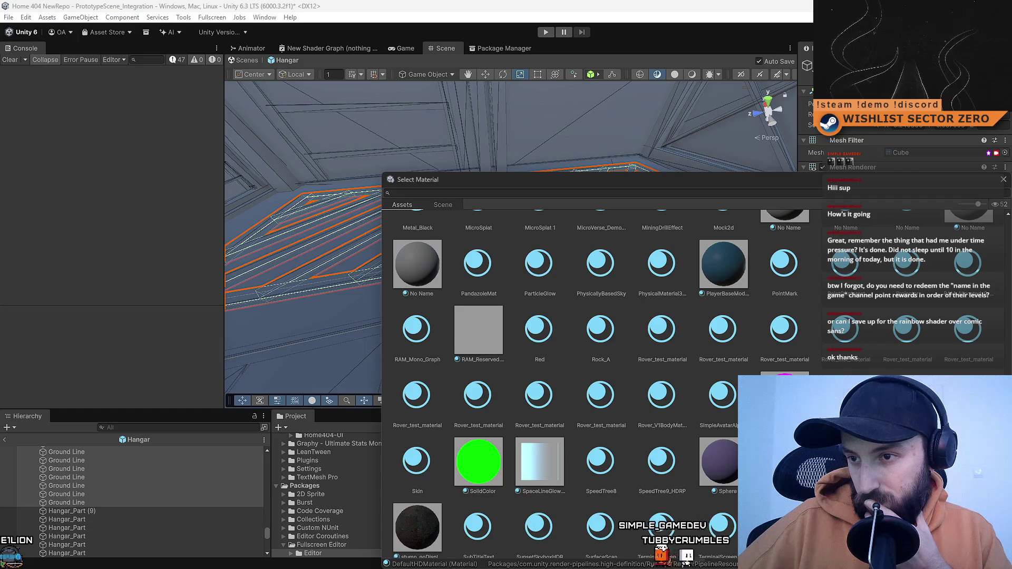
scroll(578, 225, up, 20)
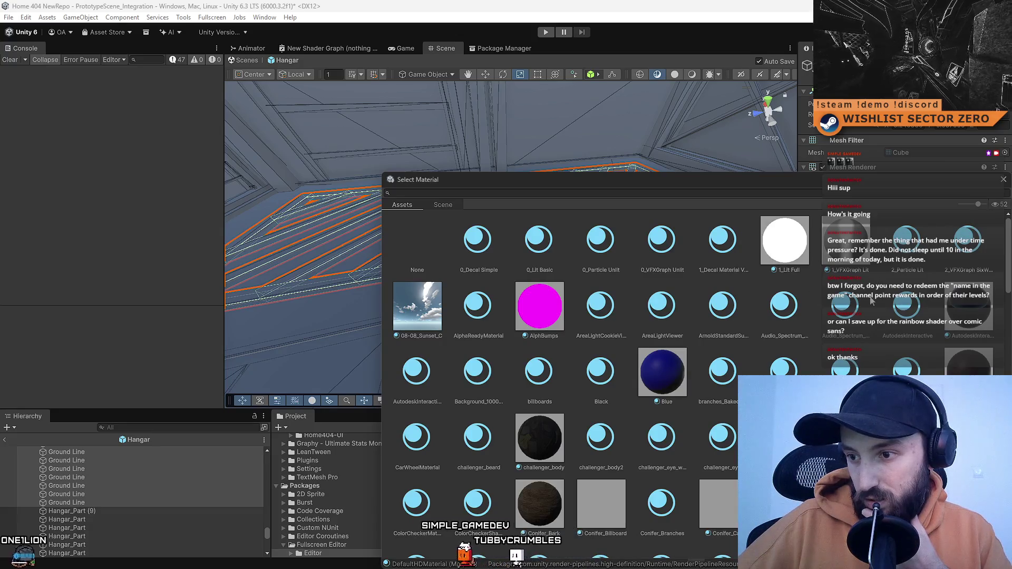
click(1004, 180)
- Duplicate the hatched floor strip group and move the copy left along the floor
mouse_move(475, 296)
mouse_down()
mouse_move(771, 294)
mouse_move(610, 294)
mouse_move(534, 312)
mouse_move(521, 281)
mouse_move(529, 246)
mouse_up()
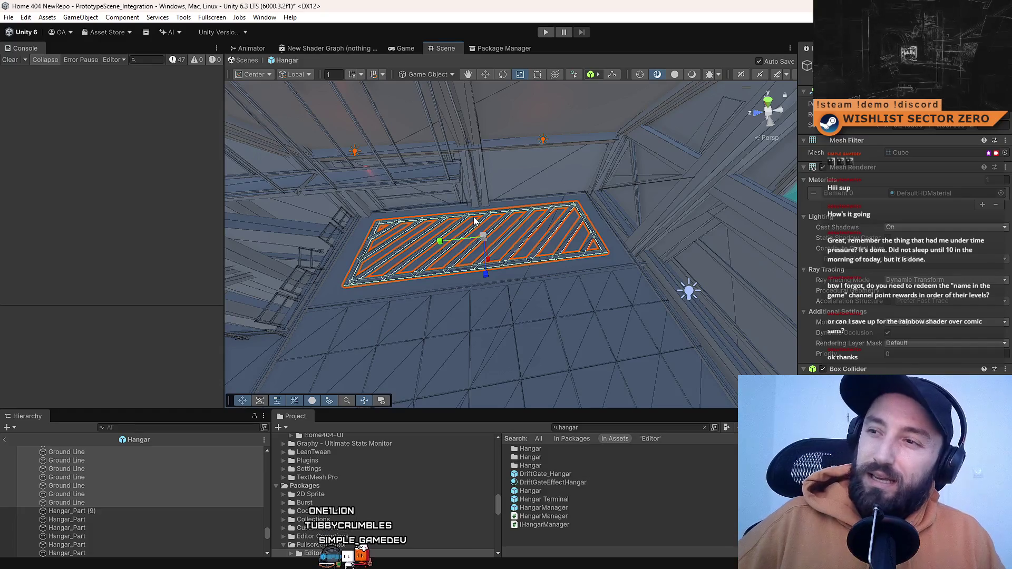
mouse_move(496, 267)
mouse_down()
mouse_move(477, 275)
mouse_move(501, 298)
mouse_move(505, 290)
mouse_up()
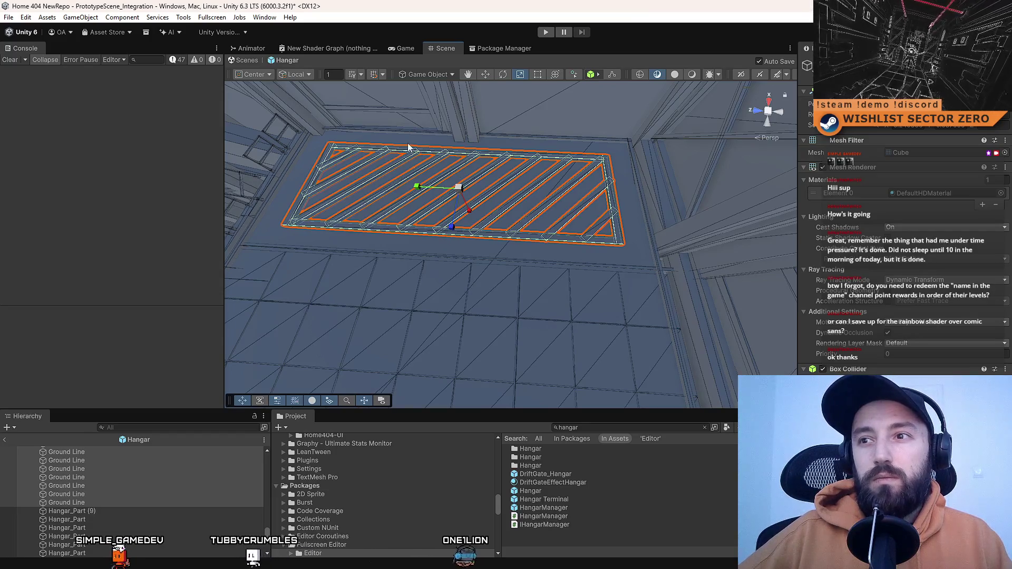
mouse_move(478, 222)
mouse_down()
mouse_move(471, 215)
mouse_move(482, 215)
mouse_up()
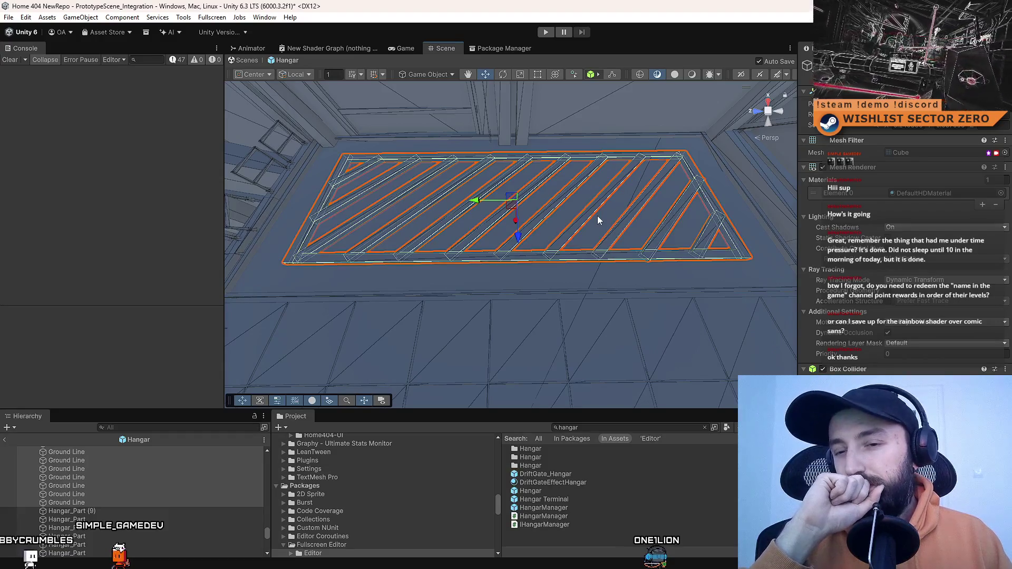
key(ctrl+d)
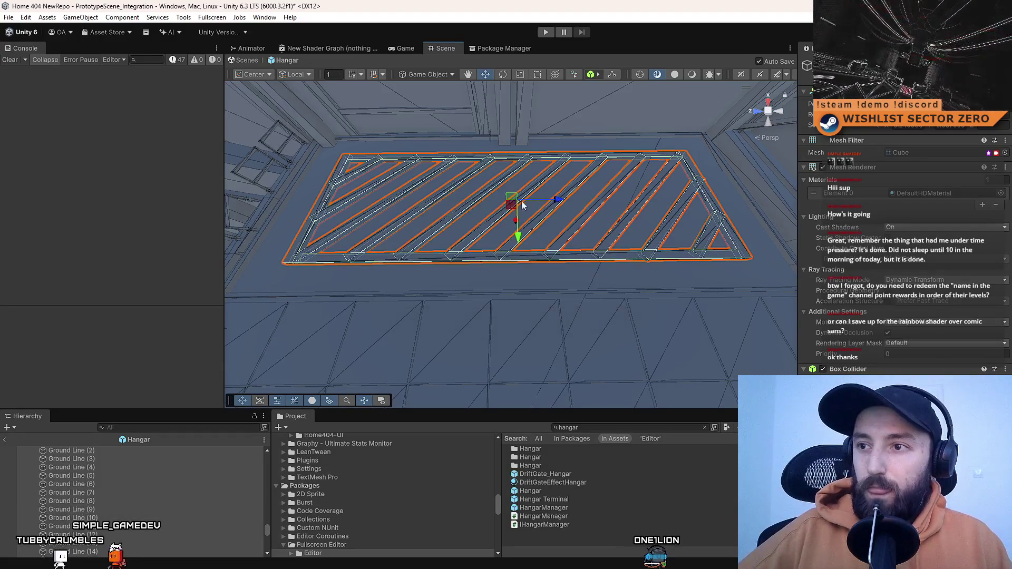
mouse_move(532, 207)
mouse_down()
mouse_move(294, 233)
mouse_move(305, 229)
mouse_up()
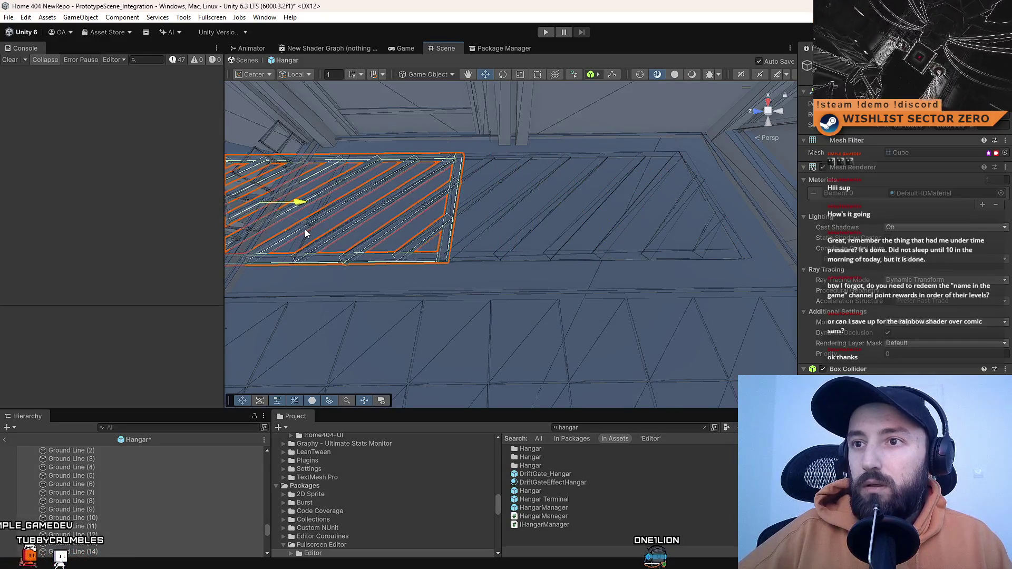
- Delete one surplus Ground Line bar from the copied panel
mouse_move(499, 239)
mouse_down()
mouse_move(619, 217)
mouse_move(533, 296)
mouse_move(481, 296)
mouse_move(485, 313)
mouse_move(515, 221)
mouse_move(470, 280)
mouse_move(487, 281)
mouse_move(384, 256)
mouse_move(364, 240)
mouse_move(362, 248)
mouse_up()
mouse_move(462, 242)
mouse_down()
mouse_move(580, 233)
mouse_move(576, 215)
mouse_move(559, 219)
mouse_move(571, 216)
mouse_move(558, 219)
mouse_move(570, 225)
mouse_up()
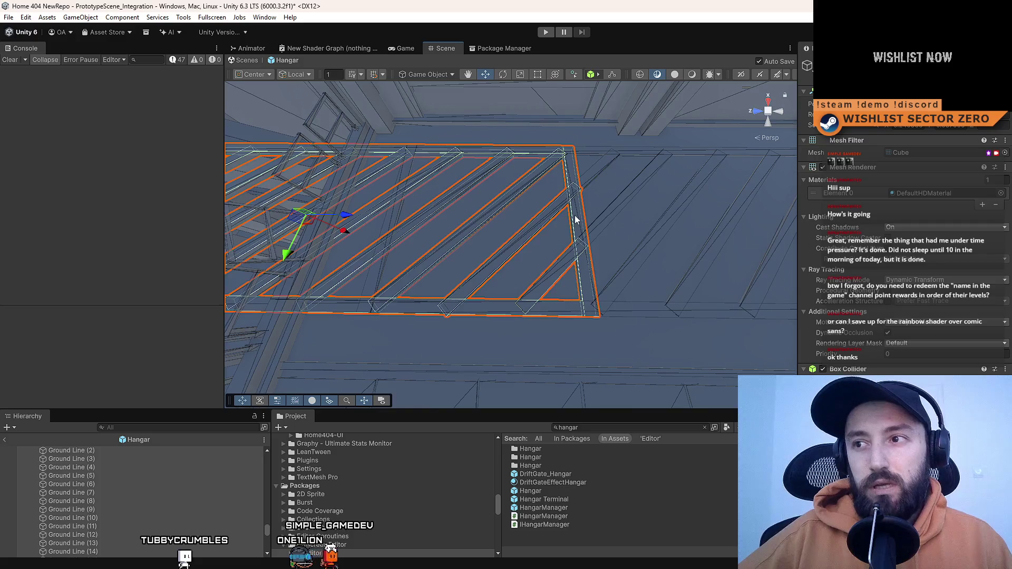
mouse_move(577, 220)
mouse_down()
mouse_move(608, 206)
mouse_move(565, 206)
mouse_move(586, 207)
mouse_up()
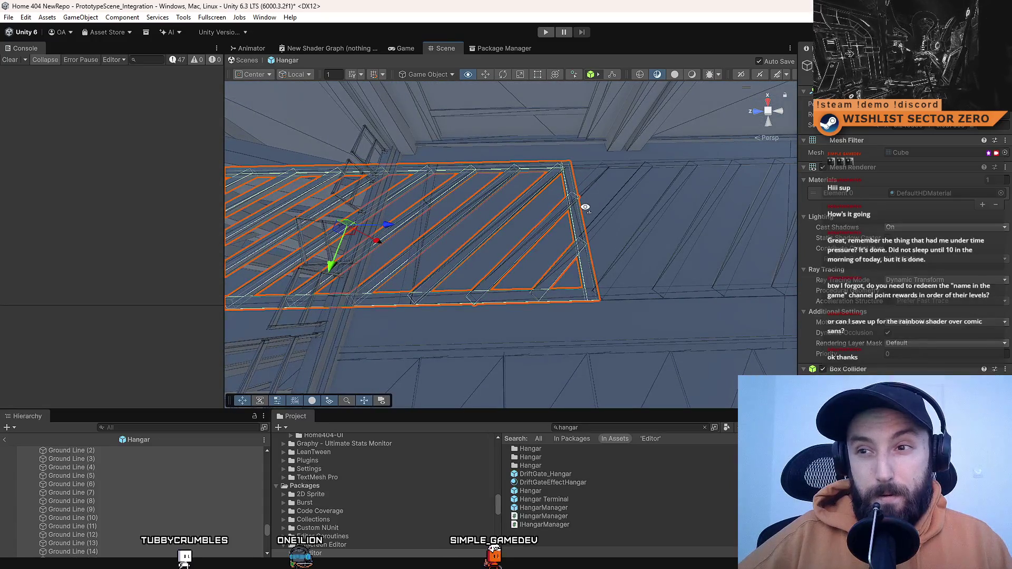
mouse_move(541, 214)
mouse_down()
mouse_move(507, 190)
mouse_move(515, 196)
mouse_up()
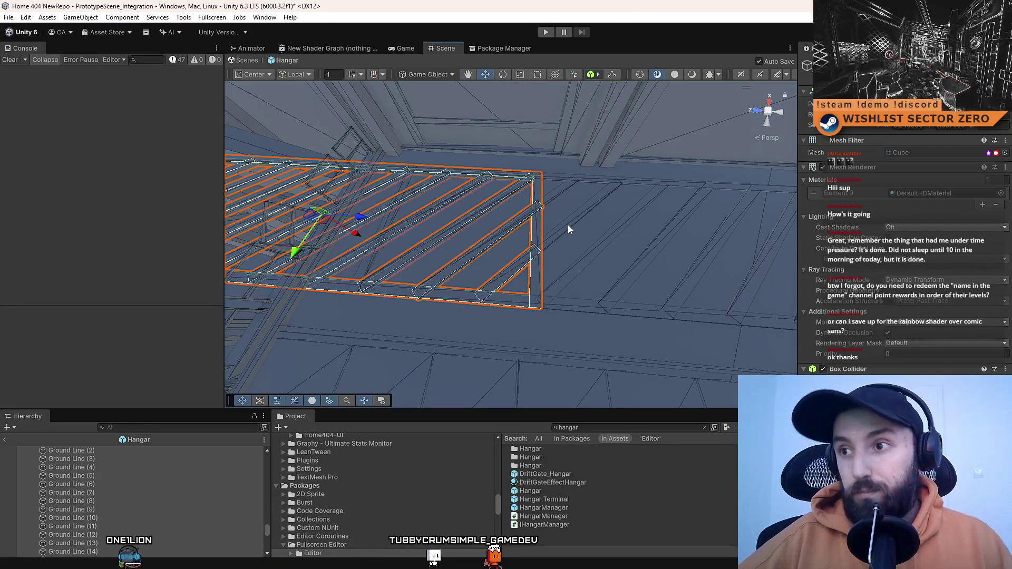
click(558, 201)
key(Delete)
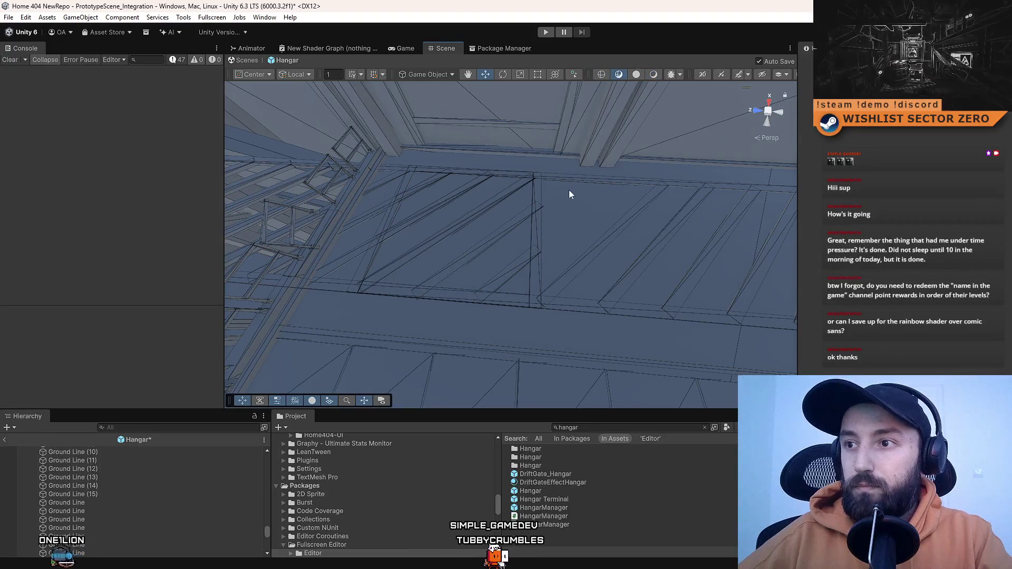
- Shorten the copied panel's upper and lower trim bars slightly
click(537, 191)
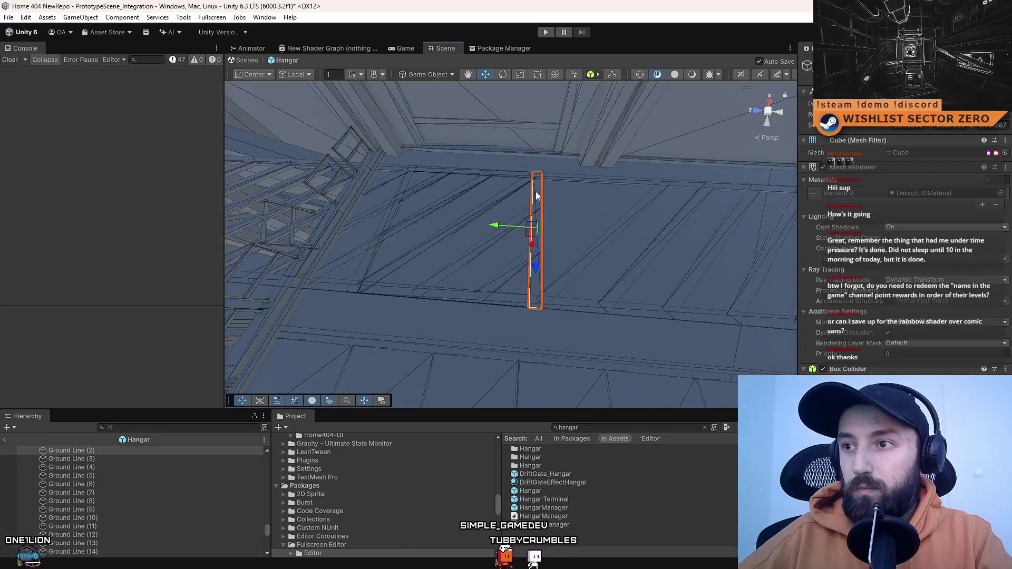
click(570, 179)
mouse_move(546, 205)
mouse_down()
mouse_move(600, 199)
mouse_move(521, 256)
mouse_up()
click(463, 254)
shift+click(505, 132)
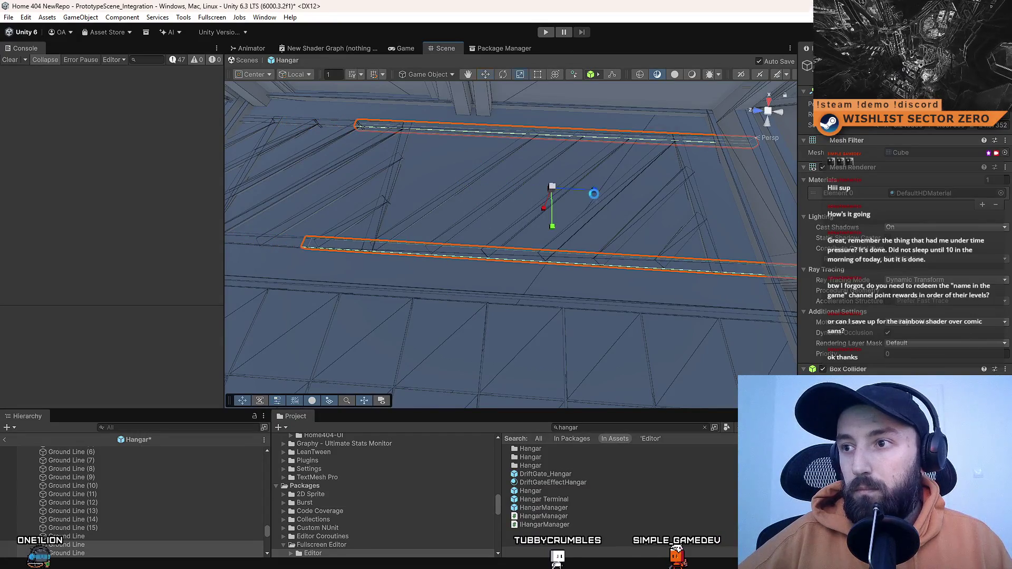
drag(579, 199, 591, 194)
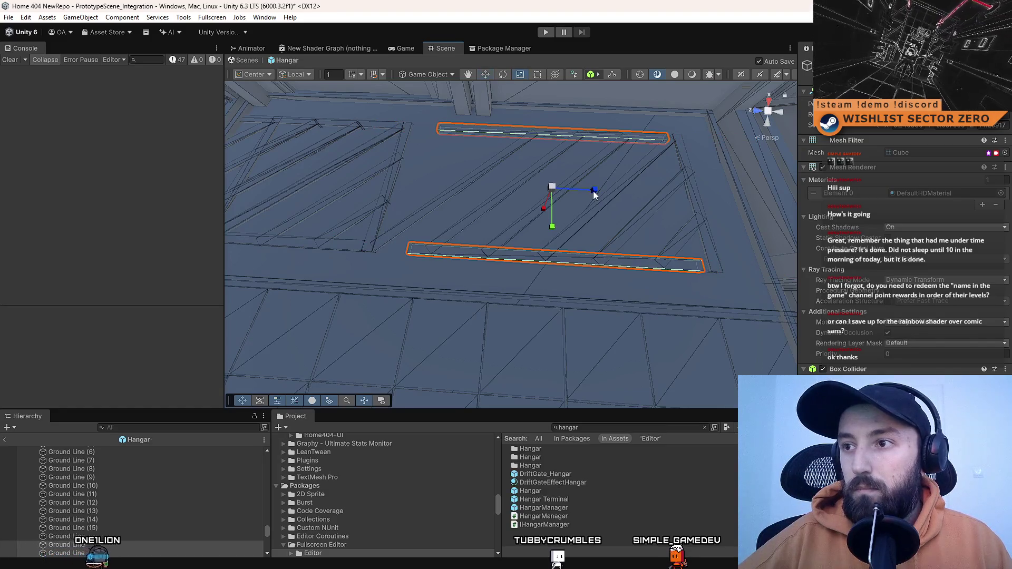
- Shift trim bar Ground Line (4) and a second trim bar right, then shrink their length
mouse_move(621, 219)
mouse_down()
mouse_move(570, 204)
mouse_move(586, 205)
mouse_up()
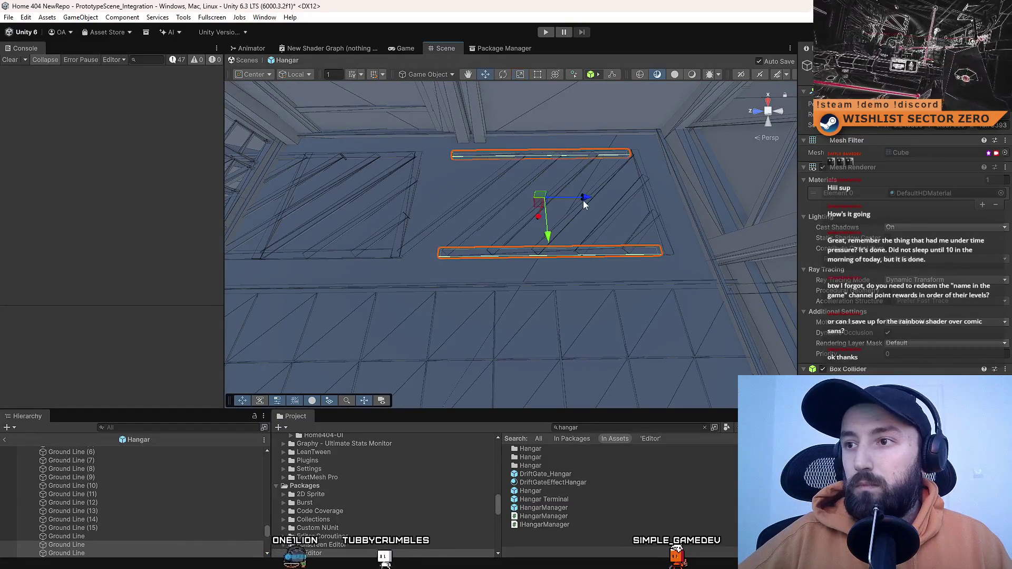
mouse_move(597, 228)
mouse_down()
mouse_move(652, 243)
mouse_move(572, 224)
mouse_move(539, 252)
mouse_up()
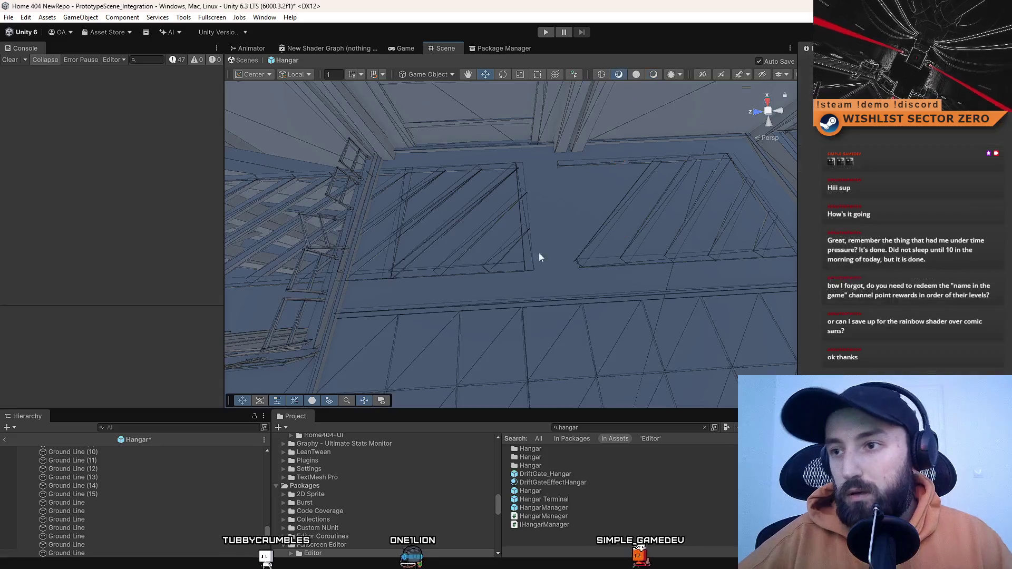
click(511, 242)
click(505, 182)
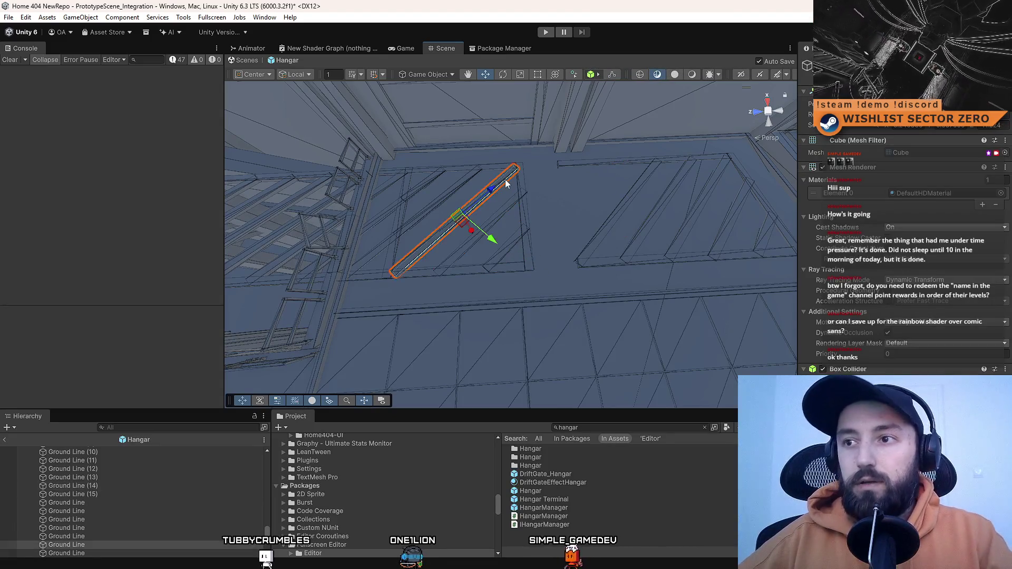
click(463, 180)
click(461, 185)
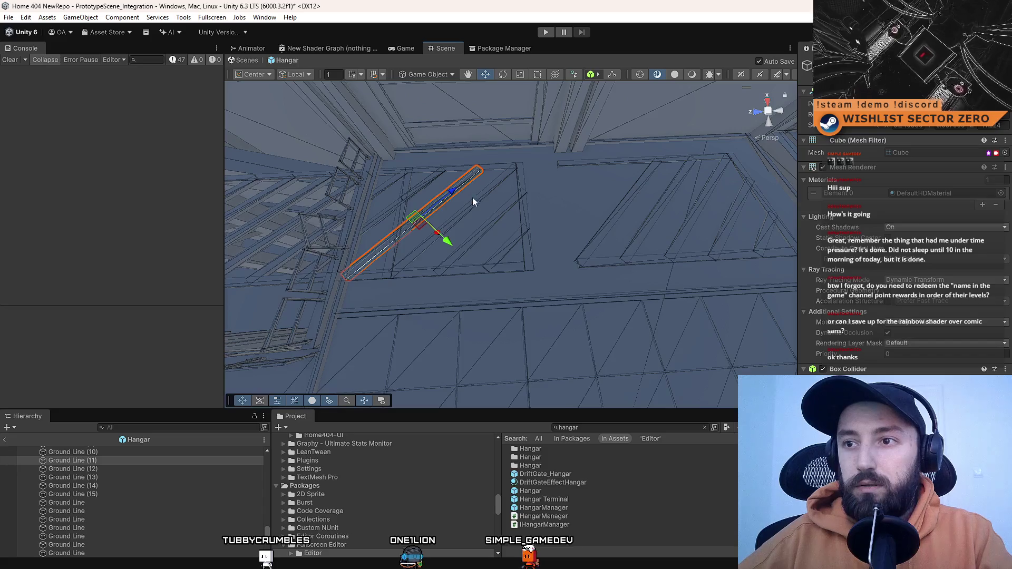
click(419, 186)
click(419, 185)
click(390, 182)
click(389, 185)
click(390, 176)
click(391, 174)
shift+click(372, 273)
mouse_move(453, 211)
mouse_down()
mouse_move(895, 211)
mouse_move(564, 213)
mouse_up()
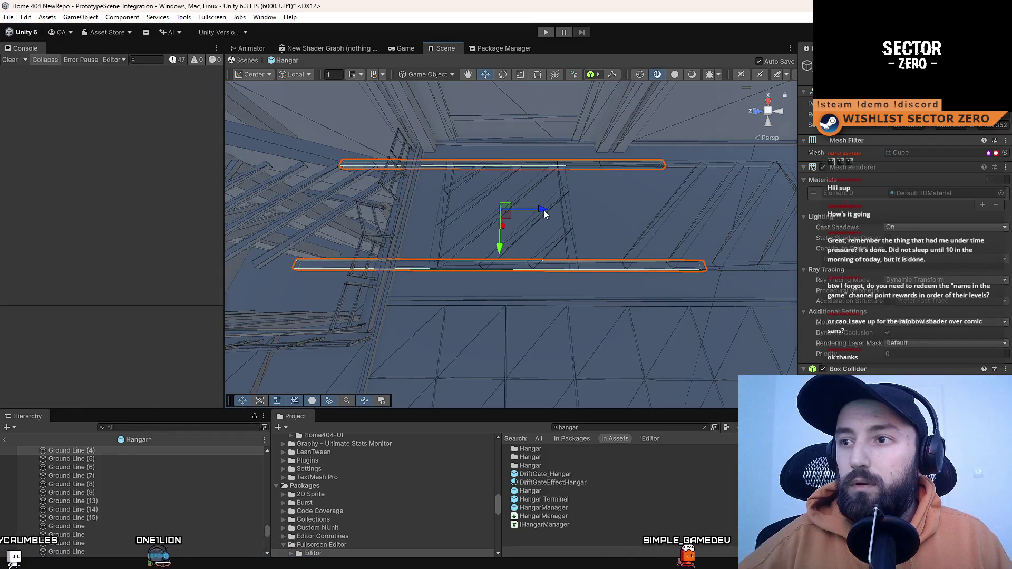
drag(533, 210, 514, 212)
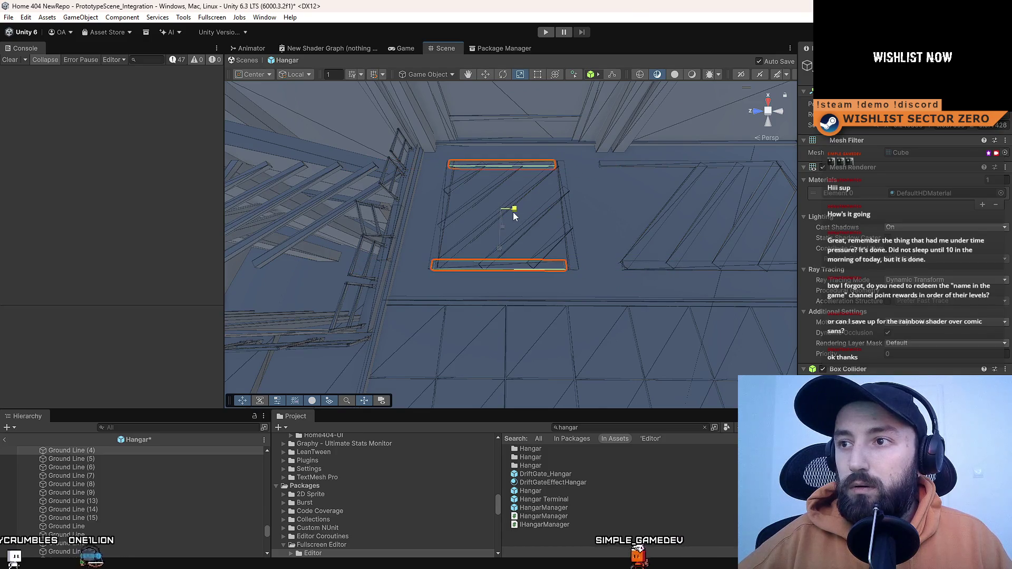
- Save the Hangar scene and select another hangar part
key(ctrl+s)
key(w)
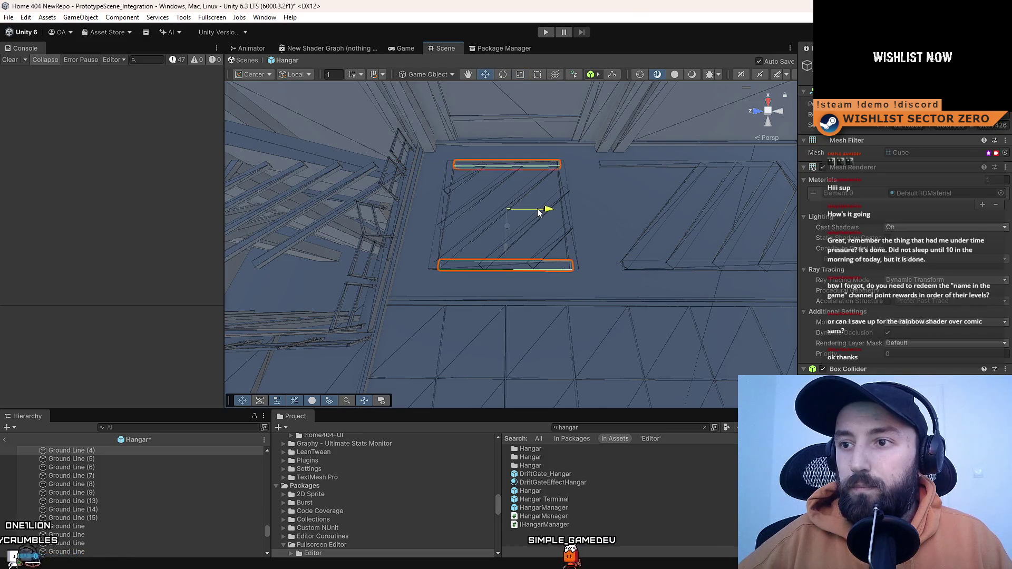
click(492, 219)
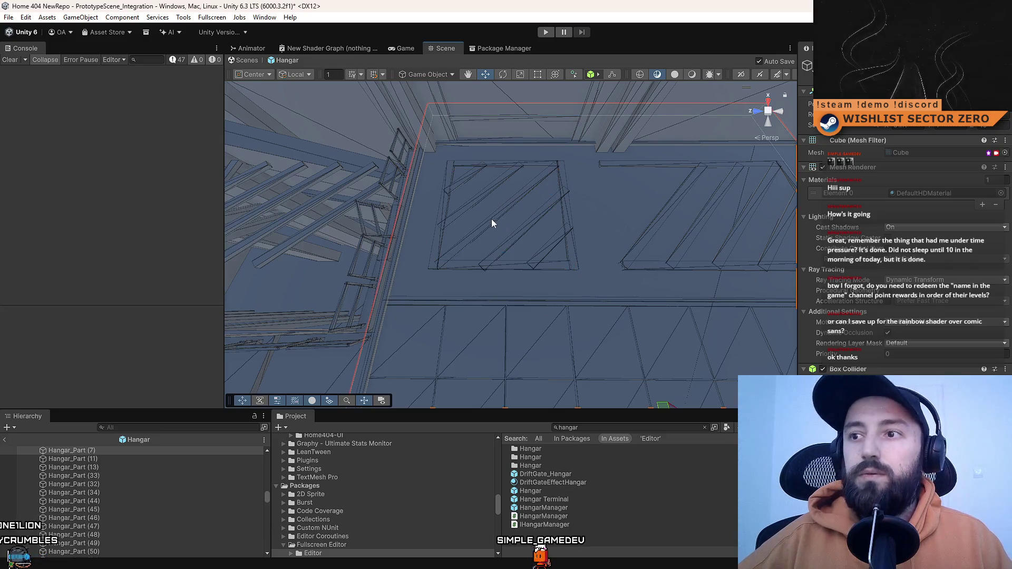
- Delete the surplus hatch beams
mouse_move(506, 211)
mouse_down()
mouse_move(549, 201)
mouse_move(538, 201)
mouse_move(546, 175)
mouse_move(514, 222)
mouse_move(431, 195)
mouse_move(399, 148)
mouse_move(369, 174)
mouse_up()
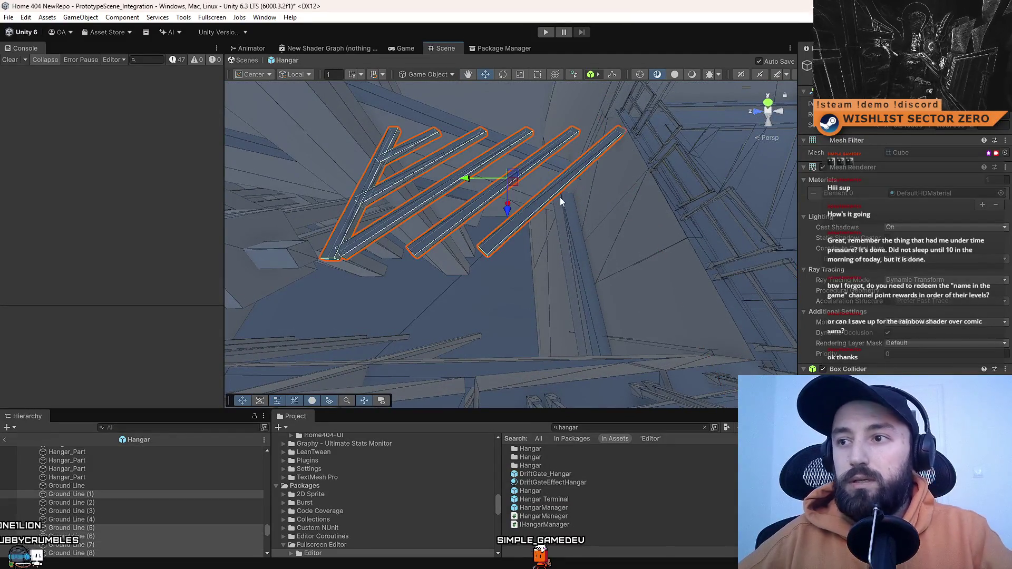
key(Delete)
mouse_move(609, 242)
mouse_down()
mouse_move(450, 199)
mouse_move(594, 232)
mouse_move(610, 211)
mouse_move(599, 219)
mouse_move(612, 226)
mouse_move(385, 220)
mouse_up()
- Resize the remaining hatch beam, slide it up-right into place, and save
click(647, 244)
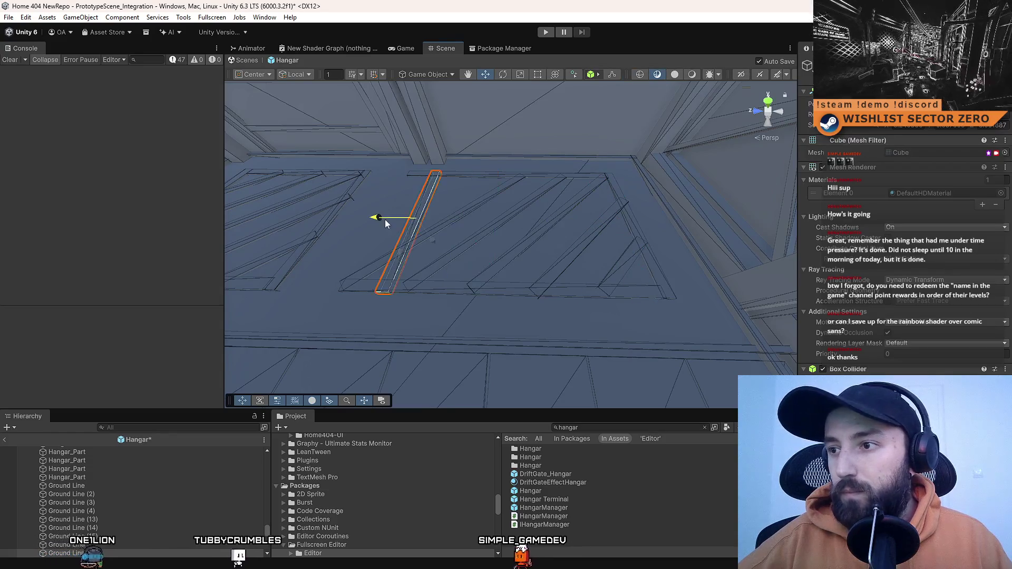
mouse_move(528, 257)
mouse_down()
mouse_move(508, 264)
mouse_move(533, 264)
mouse_move(543, 295)
mouse_move(402, 260)
mouse_move(419, 234)
mouse_move(447, 244)
mouse_move(420, 268)
mouse_move(624, 278)
mouse_move(606, 248)
mouse_move(644, 249)
mouse_move(604, 198)
mouse_move(543, 232)
mouse_move(505, 298)
mouse_move(308, 303)
mouse_move(497, 280)
mouse_move(447, 322)
mouse_move(570, 270)
mouse_move(446, 293)
mouse_move(654, 262)
mouse_move(588, 267)
mouse_move(644, 106)
mouse_move(633, 163)
mouse_move(596, 205)
mouse_move(531, 214)
mouse_move(600, 195)
mouse_move(549, 208)
mouse_move(488, 187)
mouse_up()
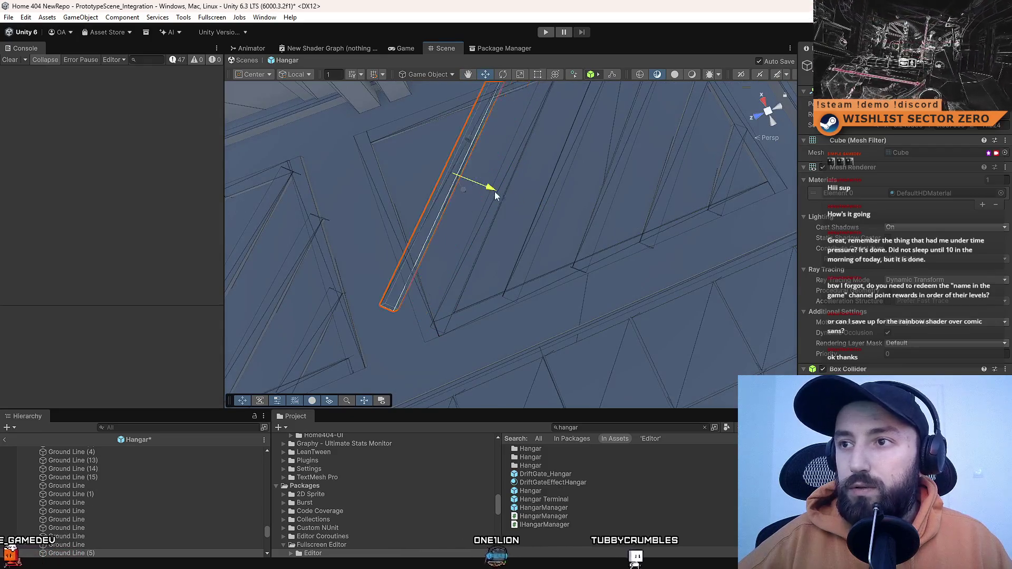
mouse_move(438, 153)
mouse_down()
mouse_move(605, 219)
mouse_move(546, 207)
mouse_move(548, 243)
mouse_move(533, 252)
mouse_up()
key(r)
key(w)
key(ctrl+s)
drag(542, 250, 561, 242)
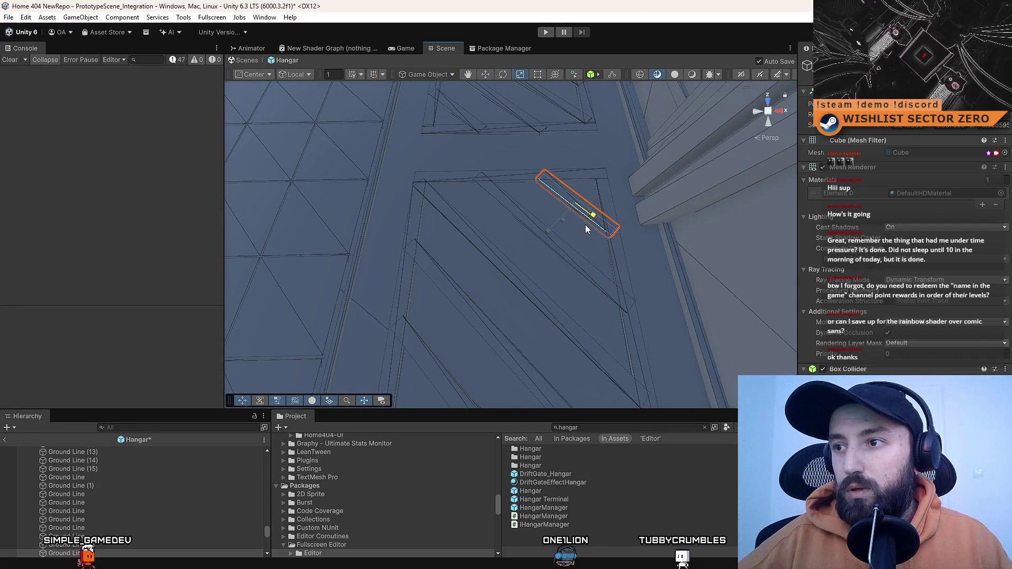
mouse_move(585, 225)
mouse_down()
mouse_move(365, 233)
mouse_move(648, 111)
mouse_move(424, 208)
mouse_move(684, 119)
mouse_move(895, 128)
mouse_move(749, 153)
mouse_move(993, 152)
mouse_up()
mouse_move(421, 131)
mouse_down()
mouse_move(570, 266)
mouse_move(957, 181)
mouse_move(169, 193)
mouse_move(476, 199)
mouse_move(894, 133)
mouse_move(474, 105)
mouse_move(98, 54)
mouse_move(202, 99)
mouse_move(150, 100)
mouse_move(565, 273)
mouse_up()
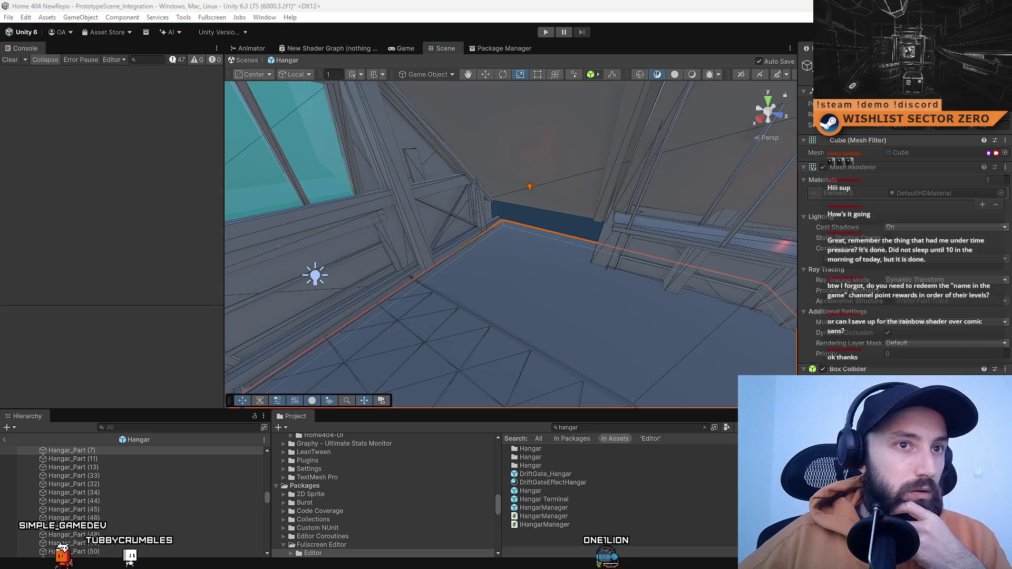
mouse_move(463, 206)
mouse_down()
mouse_move(591, 186)
mouse_move(691, 189)
mouse_move(301, 207)
mouse_move(573, 197)
mouse_up()
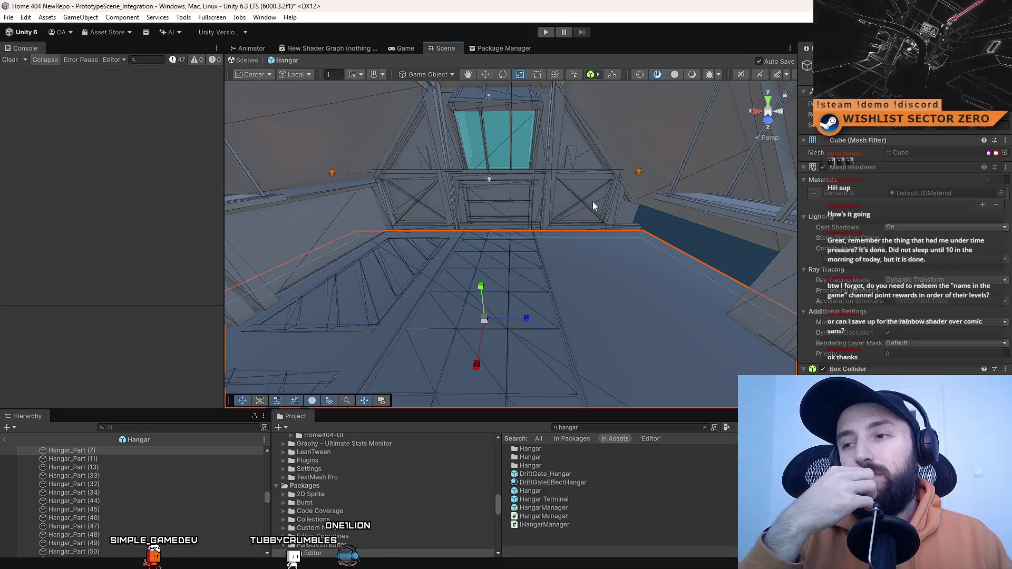
mouse_move(587, 197)
mouse_down()
mouse_move(678, 255)
mouse_move(707, 289)
mouse_up()
drag(512, 150, 473, 200)
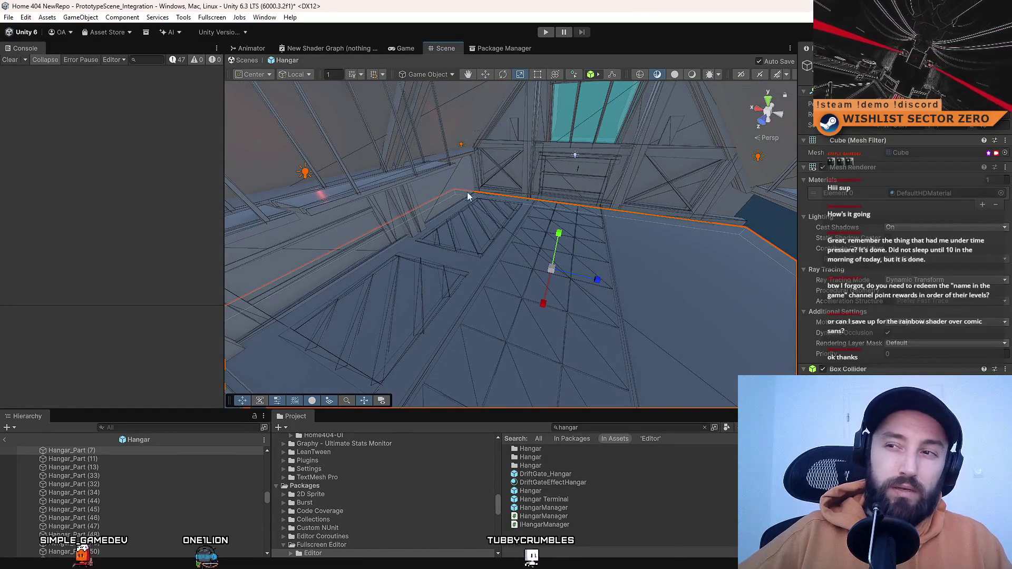
mouse_move(429, 222)
mouse_down()
mouse_move(587, 262)
mouse_move(488, 264)
mouse_move(547, 236)
mouse_up()
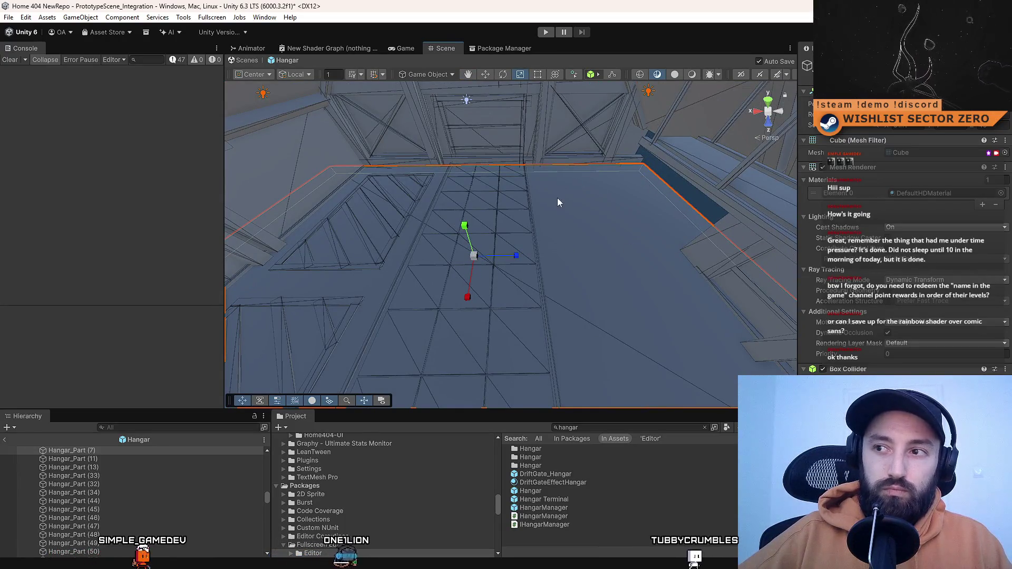
mouse_move(595, 174)
mouse_down()
mouse_move(580, 168)
mouse_move(800, 126)
mouse_move(619, 173)
mouse_move(544, 156)
mouse_move(559, 197)
mouse_move(524, 178)
mouse_up()
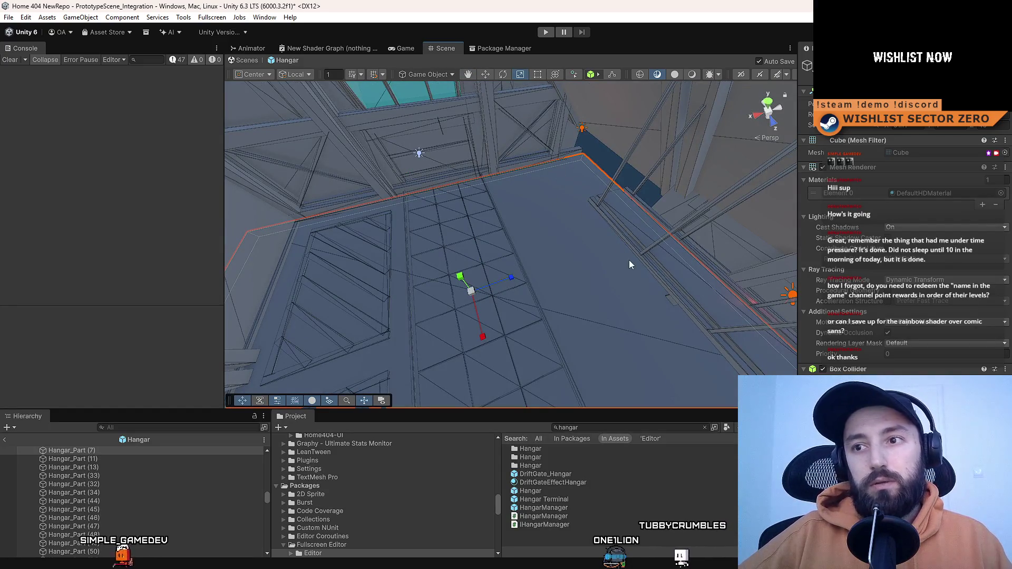
mouse_move(594, 217)
mouse_down()
mouse_move(865, 264)
mouse_move(806, 223)
mouse_move(501, 184)
mouse_move(531, 225)
mouse_up()
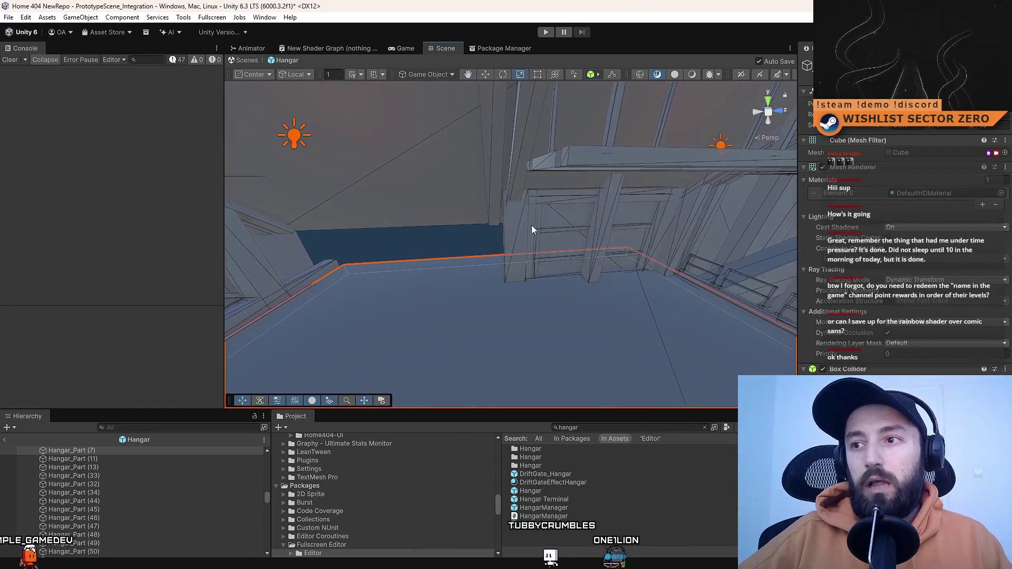
click(531, 226)
mouse_move(593, 235)
mouse_down()
mouse_move(603, 239)
mouse_move(577, 225)
mouse_up()
mouse_move(574, 264)
mouse_down()
mouse_move(765, 242)
mouse_move(30, 226)
mouse_up()
key(r)
mouse_move(554, 242)
mouse_down()
mouse_move(592, 194)
mouse_move(584, 256)
mouse_up()
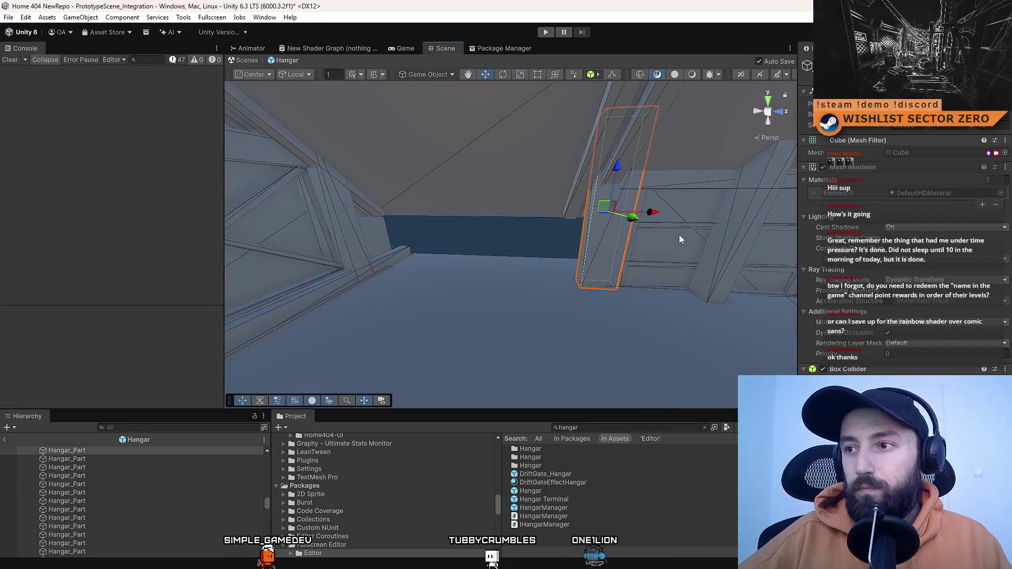
- Reposition and rescale the thin trim cube near the hangar wall
mouse_move(657, 214)
mouse_down()
mouse_move(502, 217)
mouse_move(842, 236)
mouse_up()
key(r)
mouse_move(664, 299)
mouse_down()
mouse_move(624, 310)
mouse_move(624, 257)
mouse_move(610, 258)
mouse_move(630, 239)
mouse_move(443, 264)
mouse_move(453, 237)
mouse_up()
drag(604, 240, 680, 246)
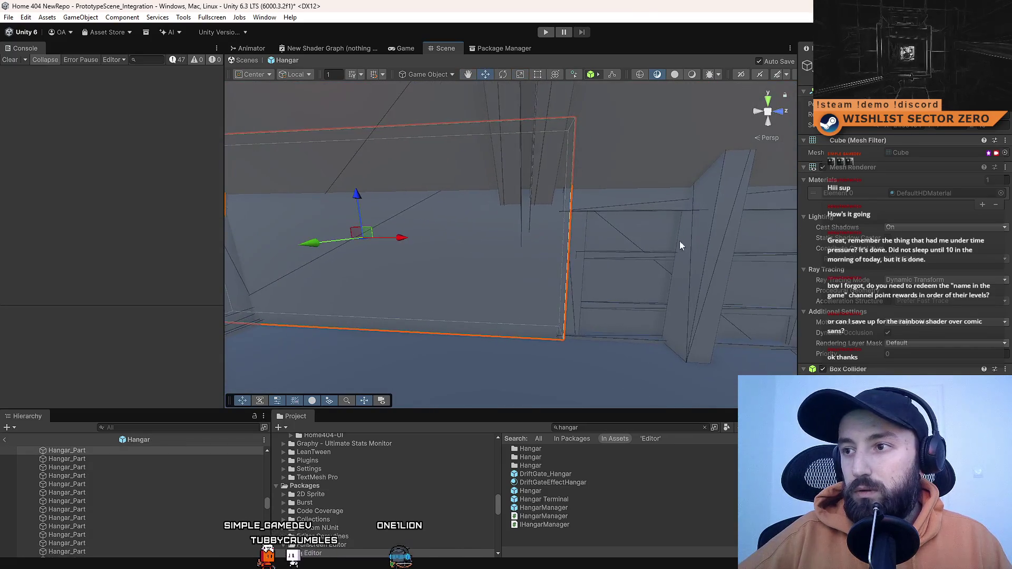
- Select the pillar Hangar_Part (2) and slide it left along the hangar wall
click(729, 283)
mouse_move(748, 244)
mouse_down()
mouse_move(561, 243)
mouse_move(600, 247)
mouse_move(556, 254)
mouse_up()
scroll(606, 242, up, 2)
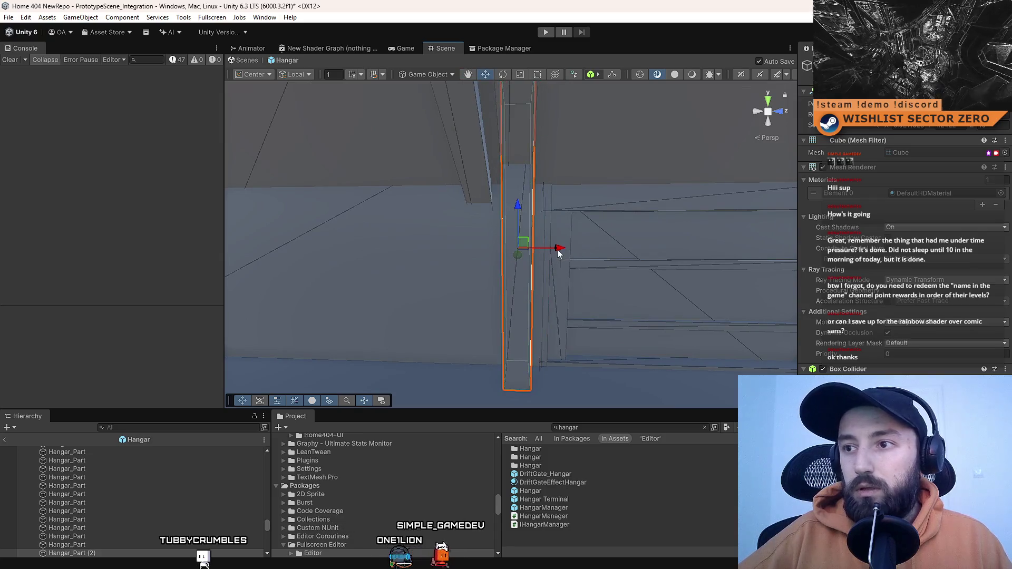
drag(533, 255, 519, 254)
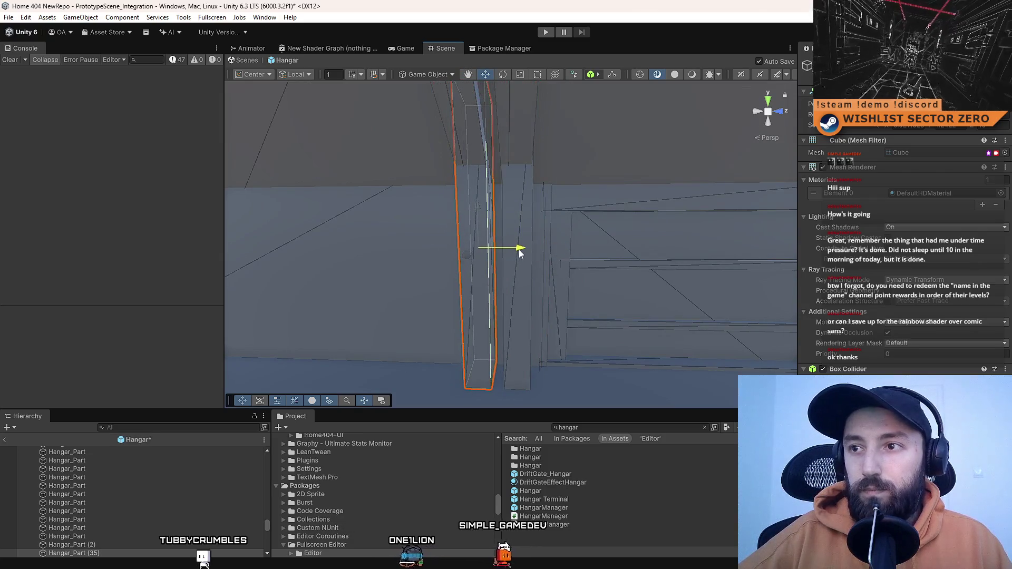
mouse_move(579, 227)
mouse_down()
mouse_move(305, 332)
mouse_move(463, 275)
mouse_move(678, 237)
mouse_move(98, 229)
mouse_move(223, 255)
mouse_move(224, 375)
mouse_move(353, 317)
mouse_move(172, 314)
mouse_move(607, 285)
mouse_move(380, 283)
mouse_move(351, 253)
mouse_move(401, 243)
mouse_move(815, 233)
mouse_move(815, 182)
mouse_move(580, 237)
mouse_move(712, 307)
mouse_move(558, 172)
mouse_move(547, 192)
mouse_move(599, 209)
mouse_move(599, 253)
mouse_up()
click(80, 17)
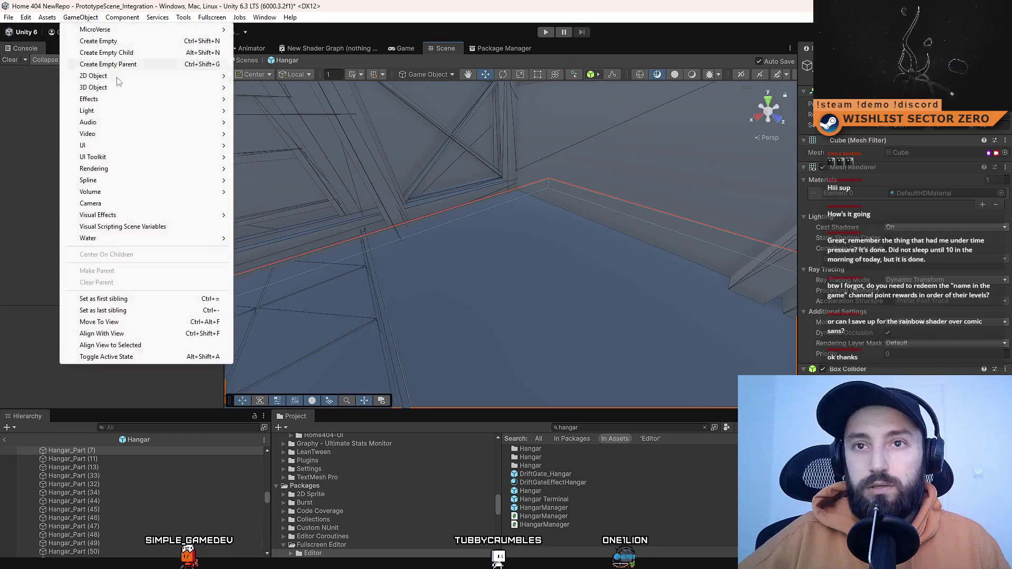
- Create a new Cube from GameObject > 3D Object, shrink it, and slide it left to the wall base
mouse_move(122, 88)
click(273, 88)
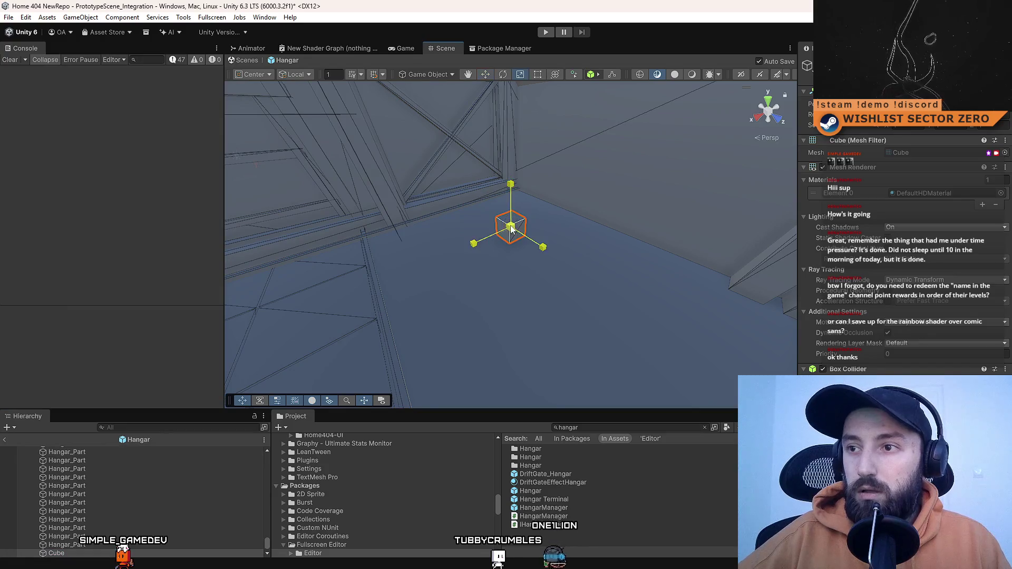
key(w)
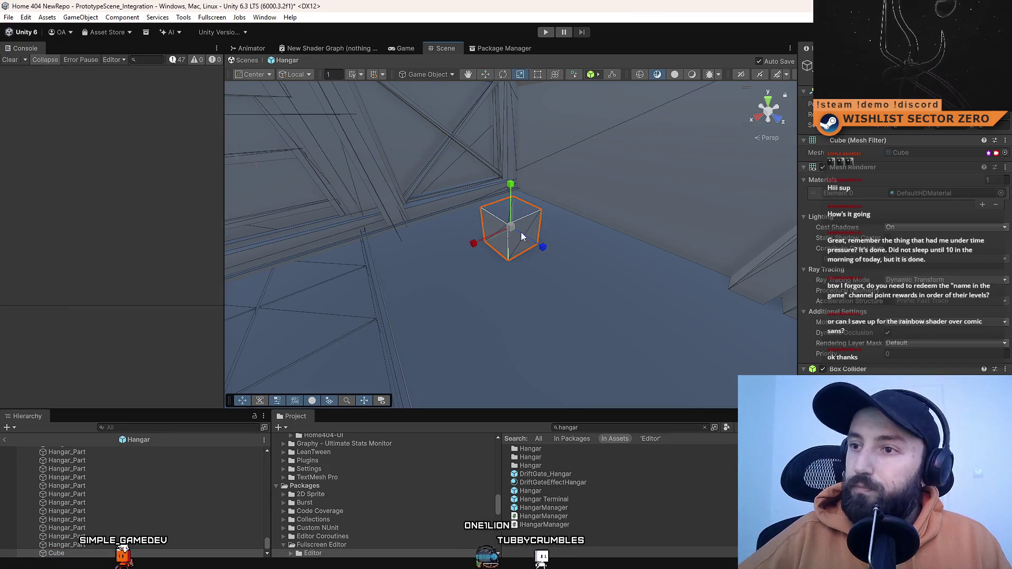
mouse_move(578, 270)
mouse_down()
mouse_move(576, 192)
mouse_move(570, 240)
mouse_move(734, 278)
mouse_move(700, 294)
mouse_move(572, 204)
mouse_move(244, 154)
mouse_move(88, 164)
mouse_move(530, 197)
mouse_move(306, 215)
mouse_up()
mouse_move(267, 297)
mouse_down()
mouse_move(425, 244)
mouse_move(622, 219)
mouse_move(573, 305)
mouse_move(482, 237)
mouse_up()
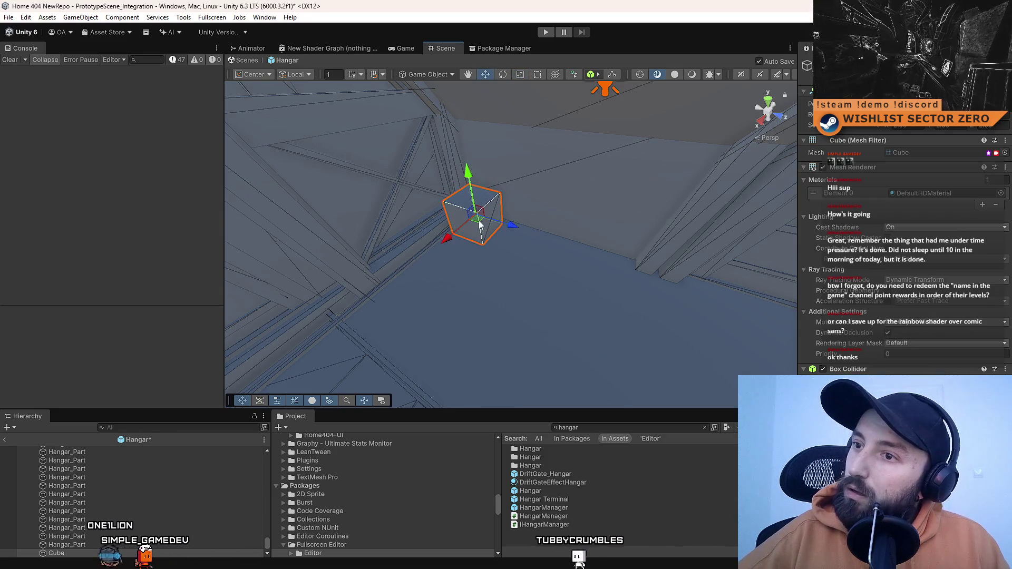
mouse_move(635, 216)
mouse_down()
mouse_move(644, 199)
mouse_move(504, 265)
mouse_move(26, 165)
mouse_move(611, 163)
mouse_move(480, 228)
mouse_up()
key(r)
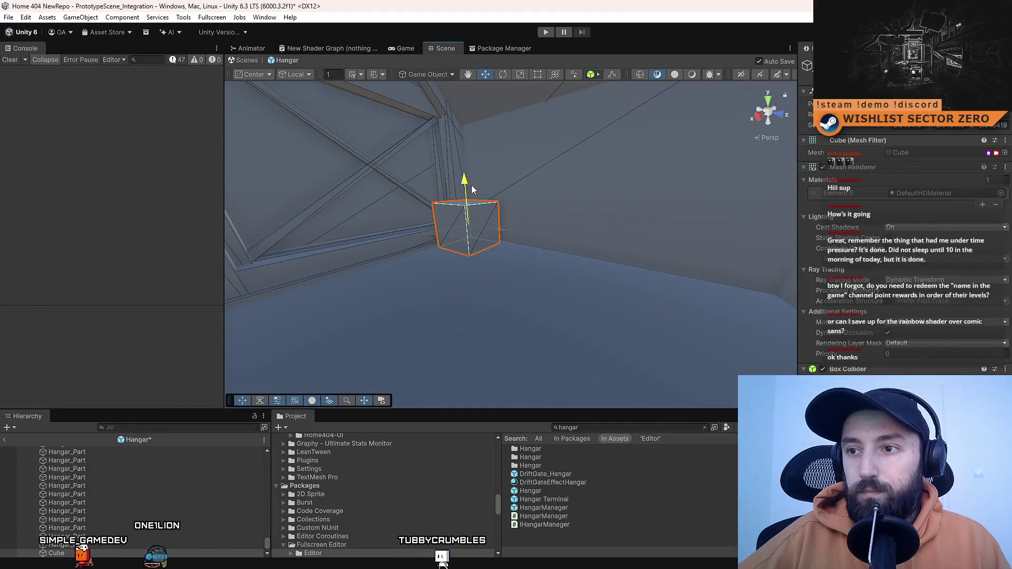
mouse_move(597, 208)
mouse_down()
mouse_move(491, 139)
mouse_move(468, 146)
mouse_move(384, 303)
mouse_move(408, 280)
mouse_move(514, 245)
mouse_up()
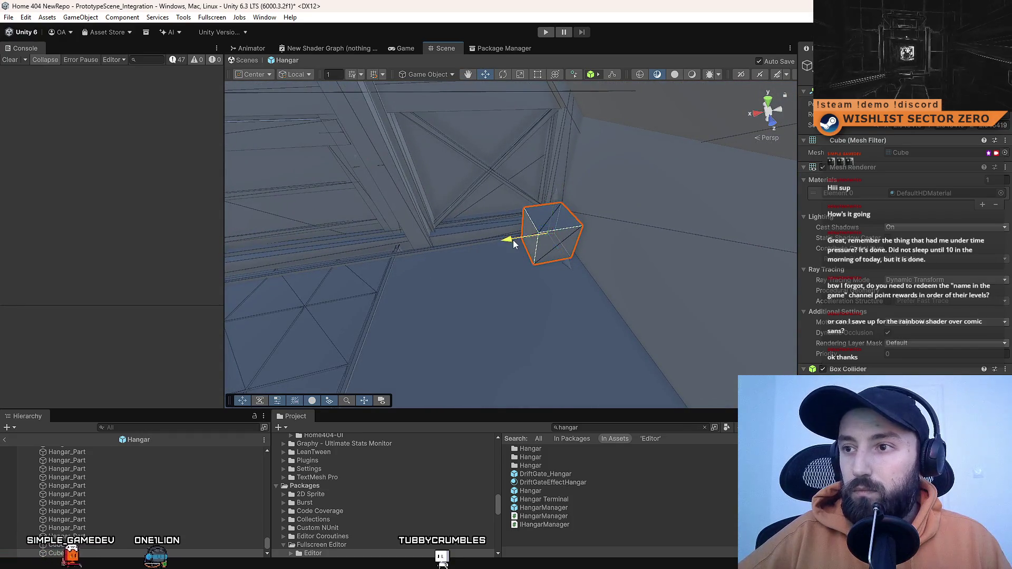
drag(466, 246, 472, 241)
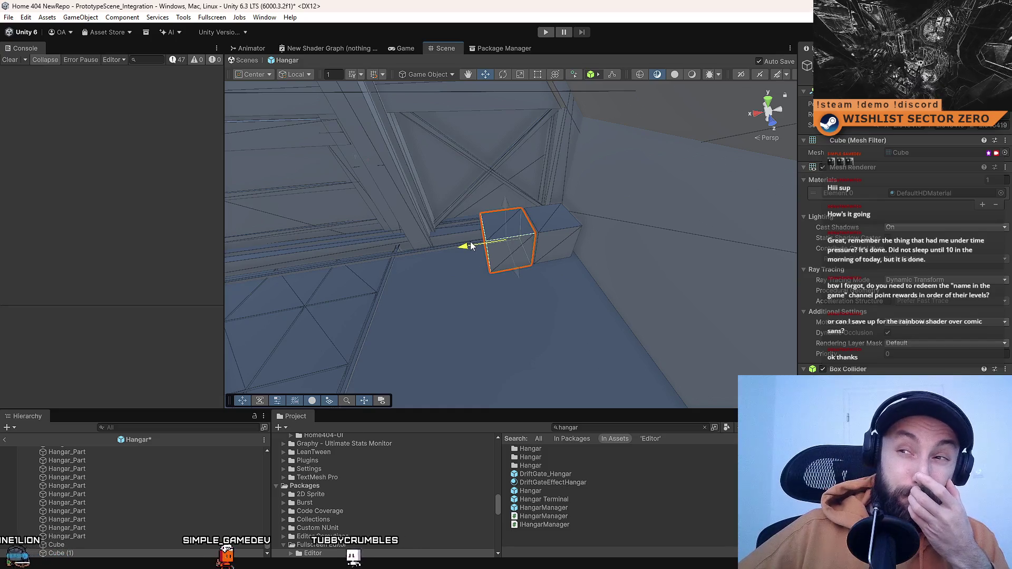
- Fine-tune the cube's X position against the wall base
drag(471, 246, 466, 247)
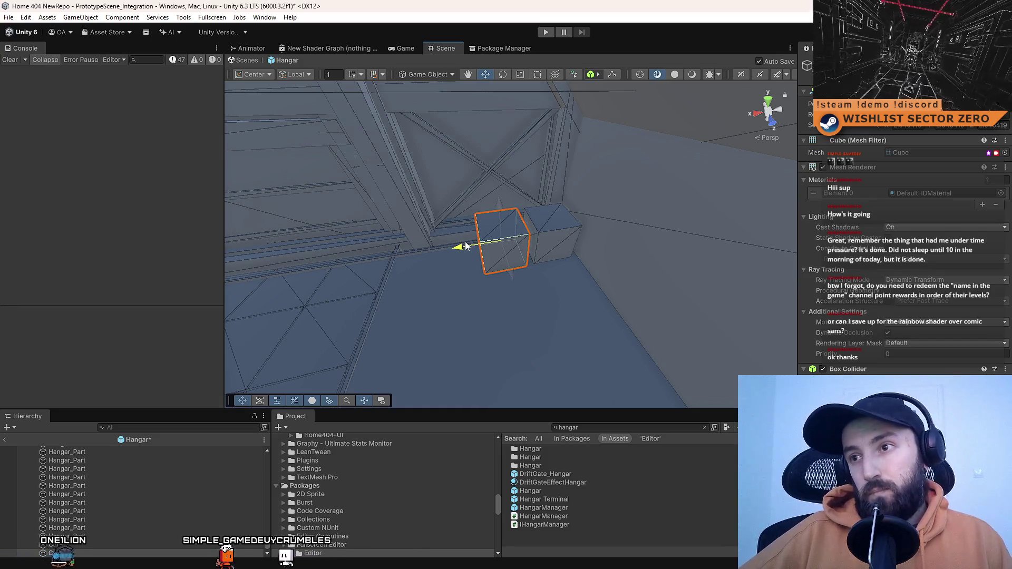
mouse_move(468, 246)
mouse_down()
mouse_move(506, 241)
mouse_move(428, 251)
mouse_move(455, 239)
mouse_move(483, 245)
mouse_up()
mouse_move(659, 271)
alt+mouse_down()
mouse_move(630, 271)
mouse_move(538, 231)
mouse_move(569, 224)
mouse_move(486, 222)
mouse_move(577, 246)
alt+mouse_up()
key(r)
- Duplicate the cube, then rotate the copy and move it up against the wall
key(ctrl+d)
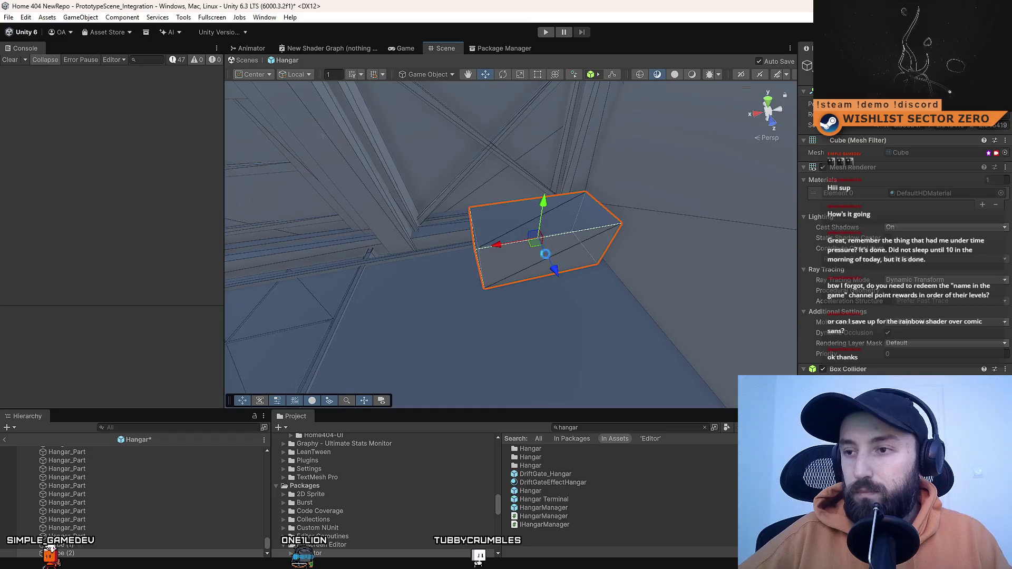
drag(543, 278, 399, 285)
key(w)
drag(539, 283, 476, 218)
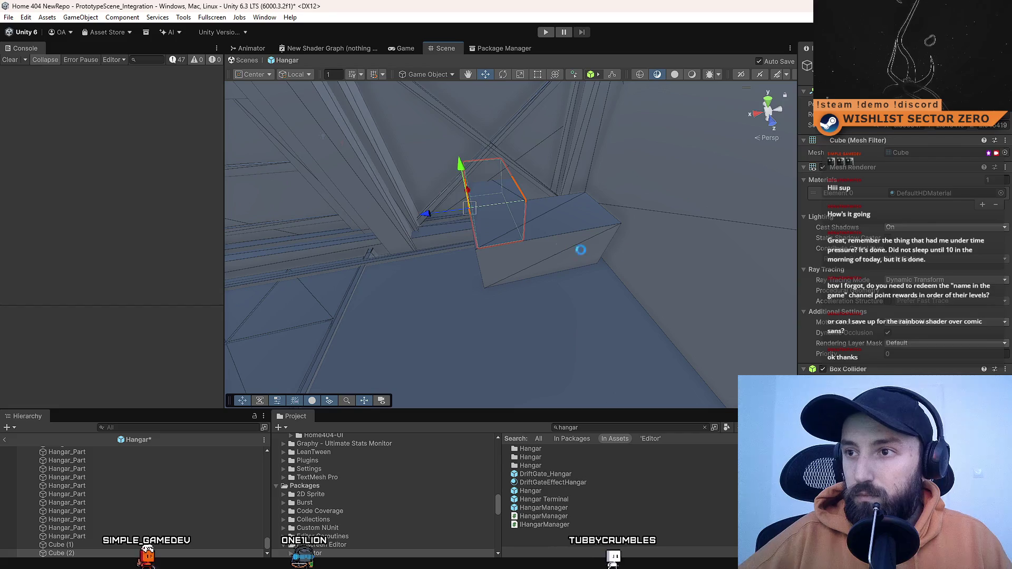
mouse_move(636, 240)
mouse_down()
mouse_move(569, 197)
mouse_move(803, 240)
mouse_move(582, 148)
mouse_up()
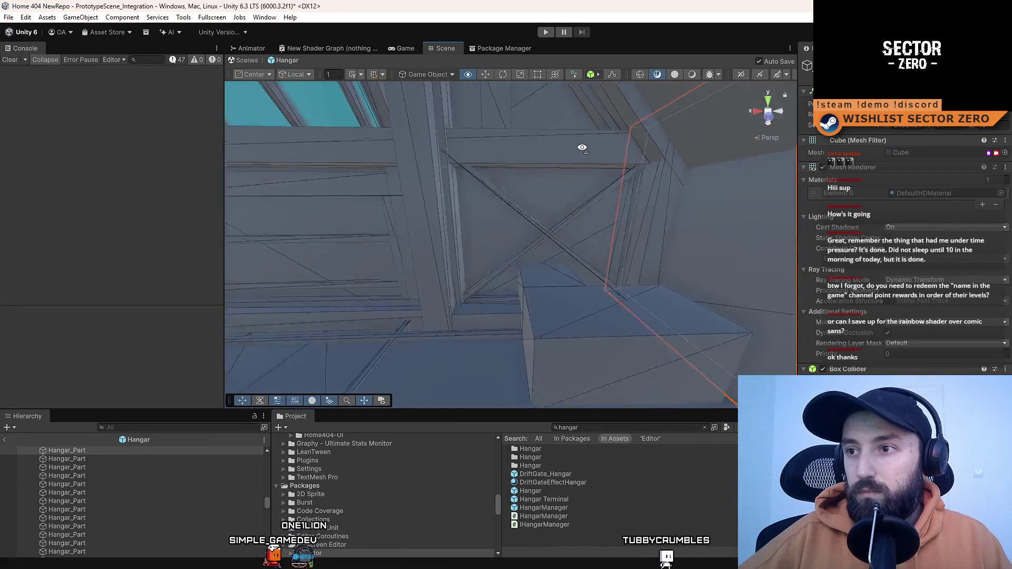
key(d)
drag(589, 169, 589, 168)
- Rotate and reposition Cube (1), vertex-snapping it onto the adjacent block
click(532, 268)
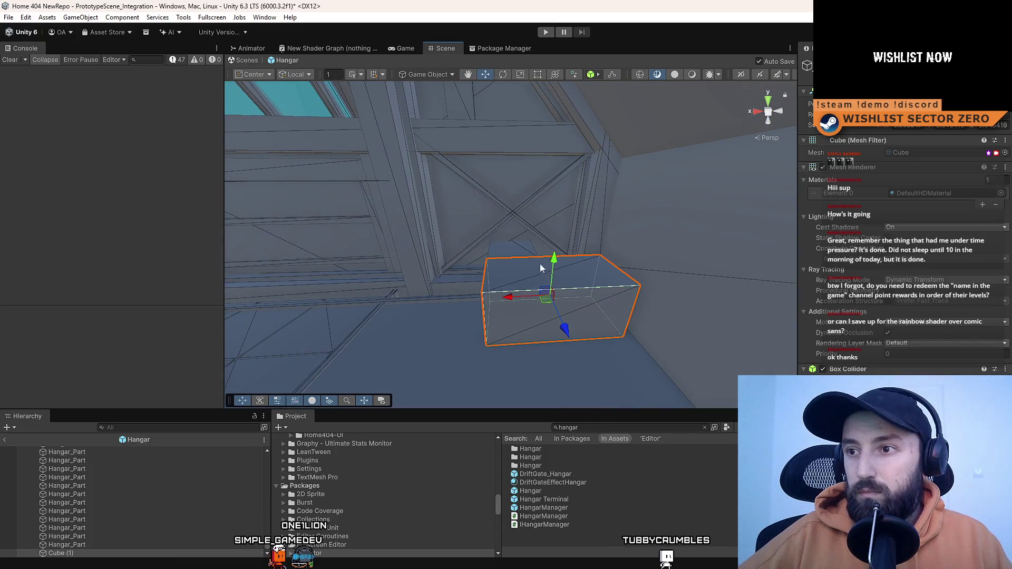
mouse_move(509, 273)
mouse_down()
mouse_move(481, 273)
mouse_move(604, 248)
mouse_move(563, 278)
mouse_move(559, 296)
mouse_move(687, 346)
mouse_move(633, 289)
mouse_move(483, 276)
mouse_up()
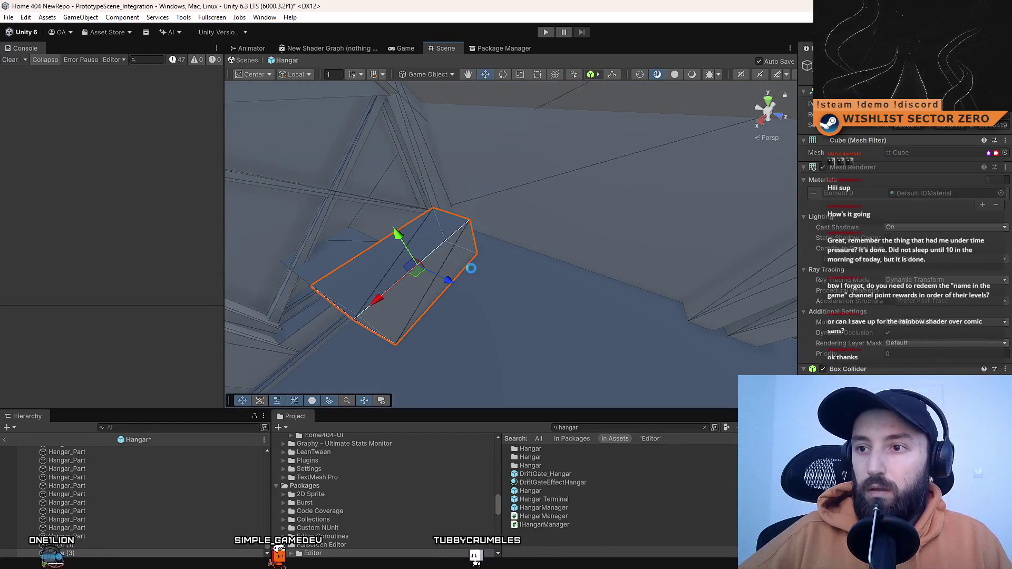
drag(569, 283, 606, 274)
key(w)
mouse_move(419, 272)
mouse_down()
mouse_move(530, 269)
mouse_move(472, 231)
mouse_move(504, 236)
mouse_move(402, 239)
mouse_move(717, 355)
mouse_move(671, 299)
mouse_move(517, 217)
mouse_move(408, 274)
mouse_up()
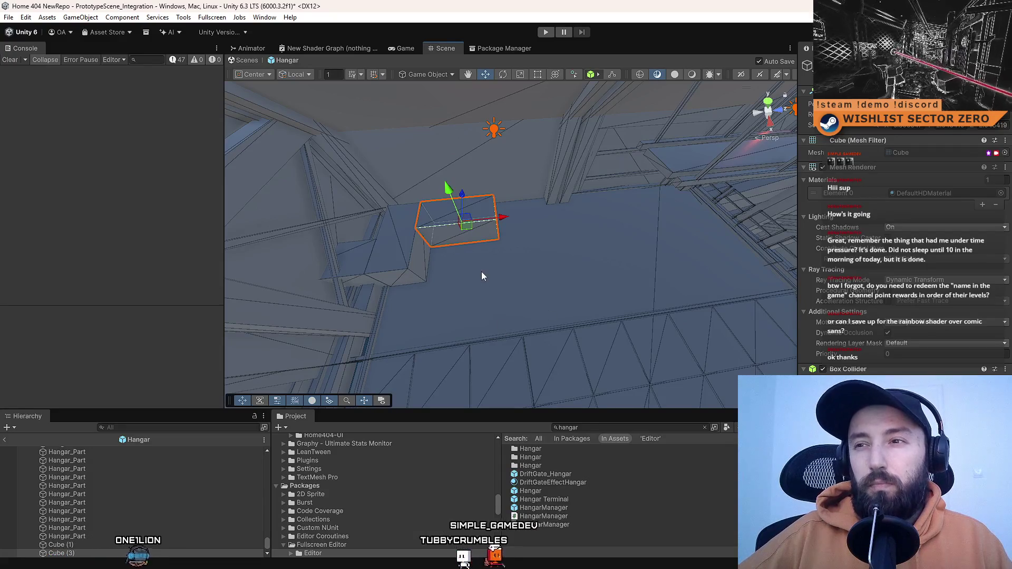
mouse_move(589, 219)
mouse_down()
mouse_move(396, 190)
mouse_move(495, 225)
mouse_move(472, 199)
mouse_up()
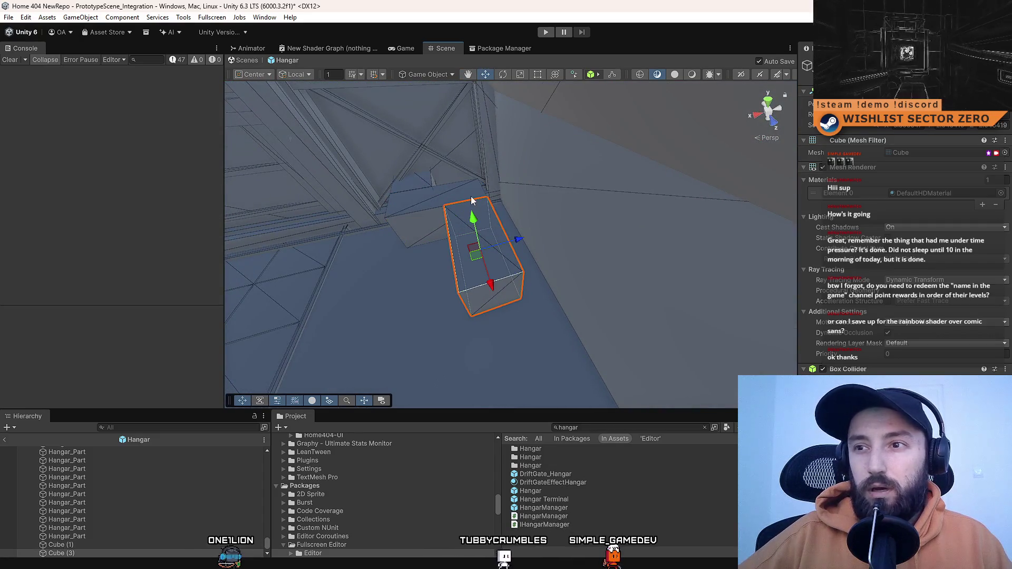
drag(522, 242, 557, 236)
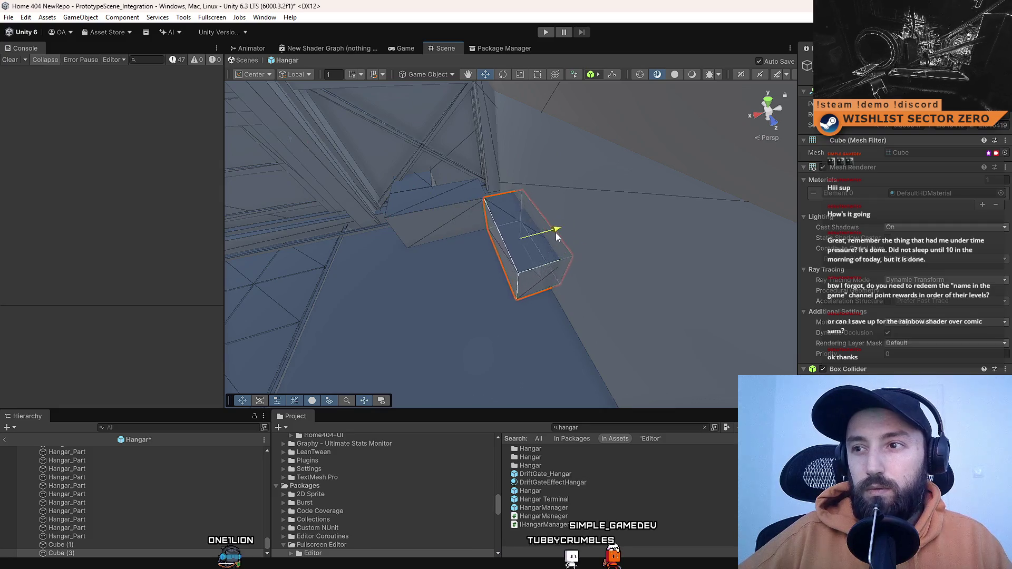
drag(446, 213, 458, 248)
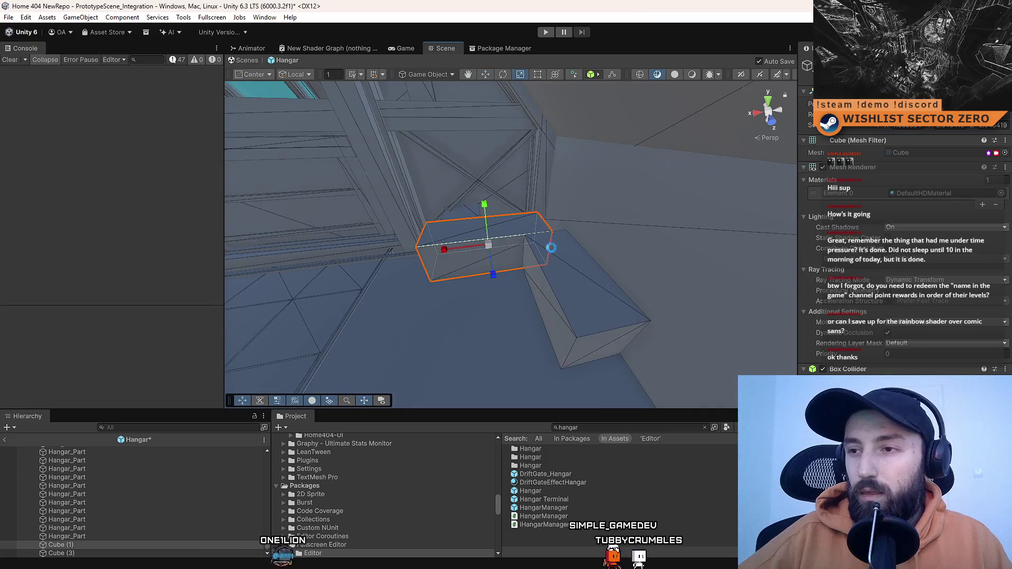
key(w)
drag(550, 235, 567, 230)
mouse_move(498, 232)
mouse_down()
mouse_move(470, 192)
mouse_move(518, 207)
mouse_move(524, 255)
mouse_move(506, 283)
mouse_up()
- Duplicate the block again and try raising and snapping the cubes, undoing the moves
key(ctrl+d)
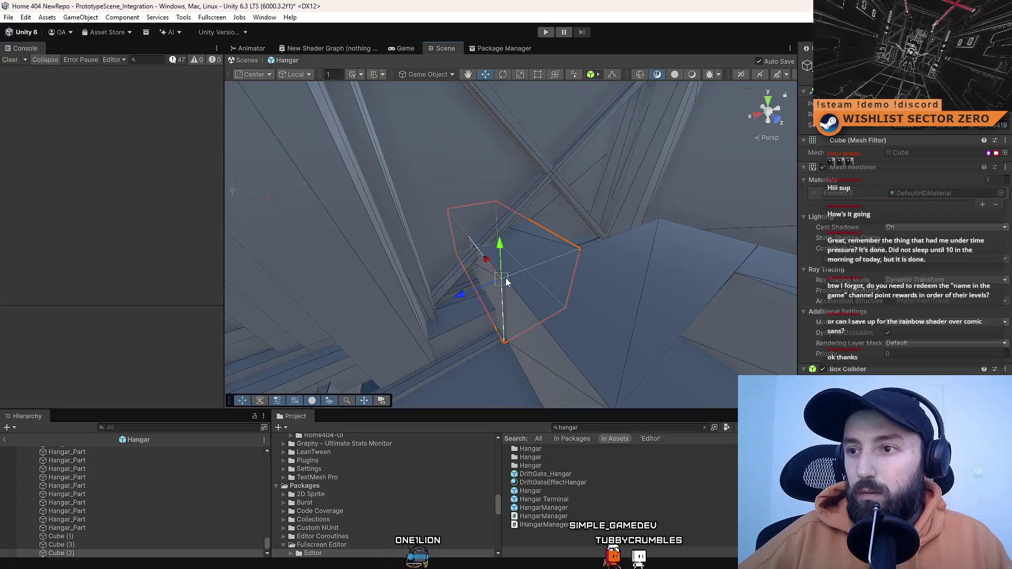
drag(606, 244, 583, 280)
shift+click(551, 234)
drag(511, 217, 520, 216)
key(ctrl+z)
key(ctrl+z)
key(f)
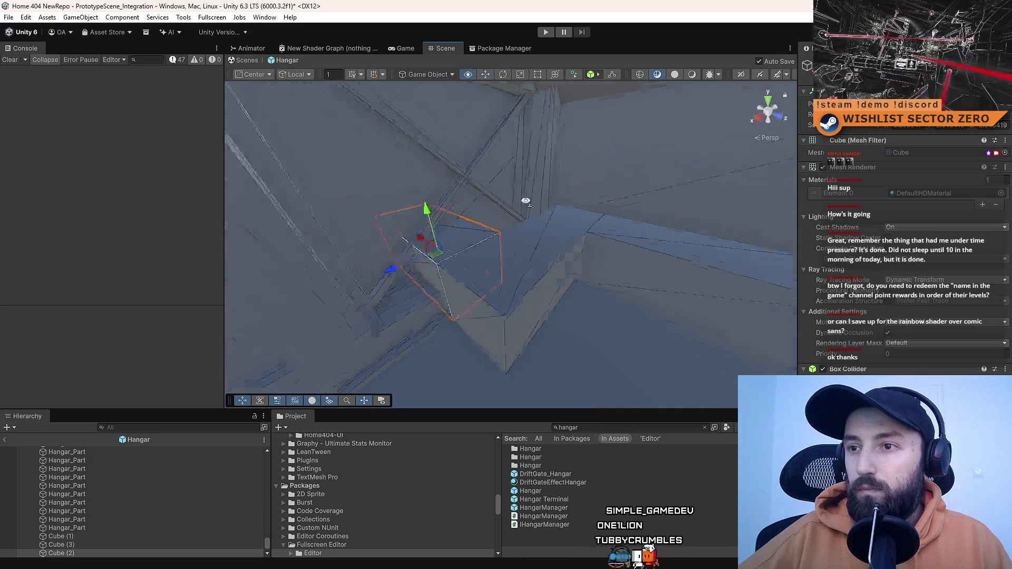
drag(501, 216, 505, 165)
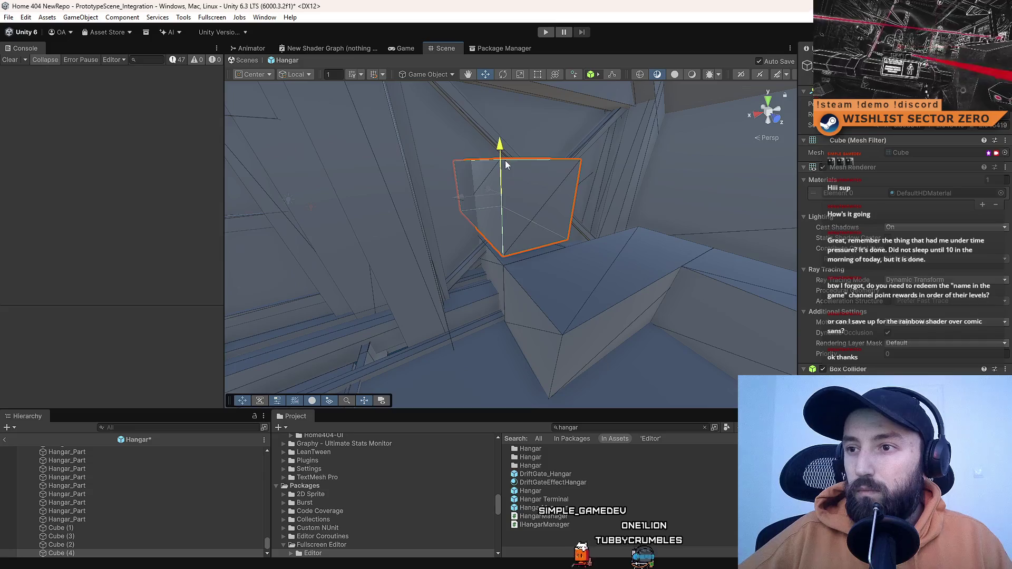
drag(504, 258, 505, 268)
key(ctrl+z)
mouse_move(590, 284)
mouse_down()
mouse_move(605, 335)
mouse_move(423, 255)
mouse_move(384, 280)
mouse_move(393, 199)
mouse_move(339, 228)
mouse_move(639, 266)
mouse_move(516, 269)
mouse_move(527, 226)
mouse_move(646, 248)
mouse_move(459, 244)
mouse_move(584, 264)
mouse_move(560, 355)
mouse_move(436, 194)
mouse_up()
- Duplicate Cube (3) and slide the copy along X beside the other blocks
click(489, 252)
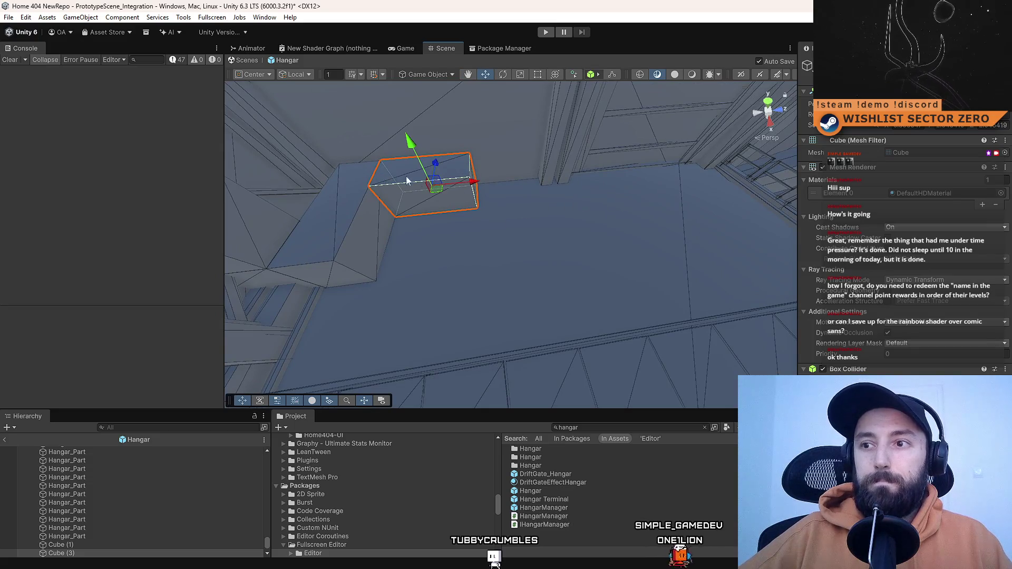
mouse_move(631, 201)
mouse_down()
mouse_move(759, 180)
mouse_move(604, 195)
mouse_up()
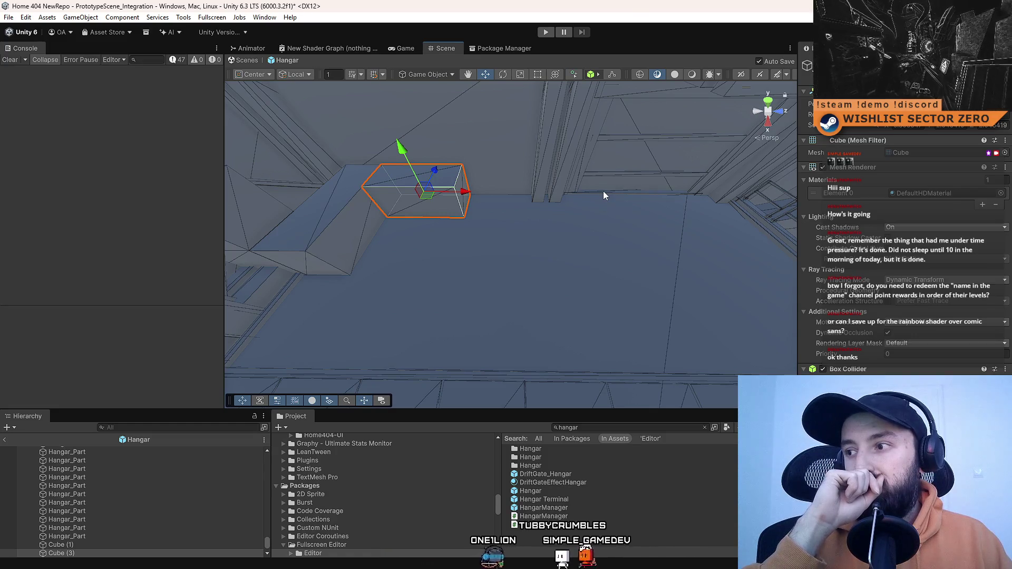
mouse_move(583, 177)
mouse_down()
mouse_move(538, 145)
mouse_move(515, 207)
mouse_move(548, 206)
mouse_move(389, 232)
mouse_move(555, 185)
mouse_move(574, 188)
mouse_move(588, 217)
mouse_up()
key(ctrl+d)
mouse_move(512, 226)
mouse_down()
mouse_move(533, 226)
mouse_move(515, 227)
mouse_up()
click(584, 282)
- Fly the Scene view to a spot inside the hangar and enter Play mode
mouse_move(584, 282)
mouse_down()
mouse_move(464, 208)
mouse_move(576, 205)
mouse_move(556, 209)
mouse_up()
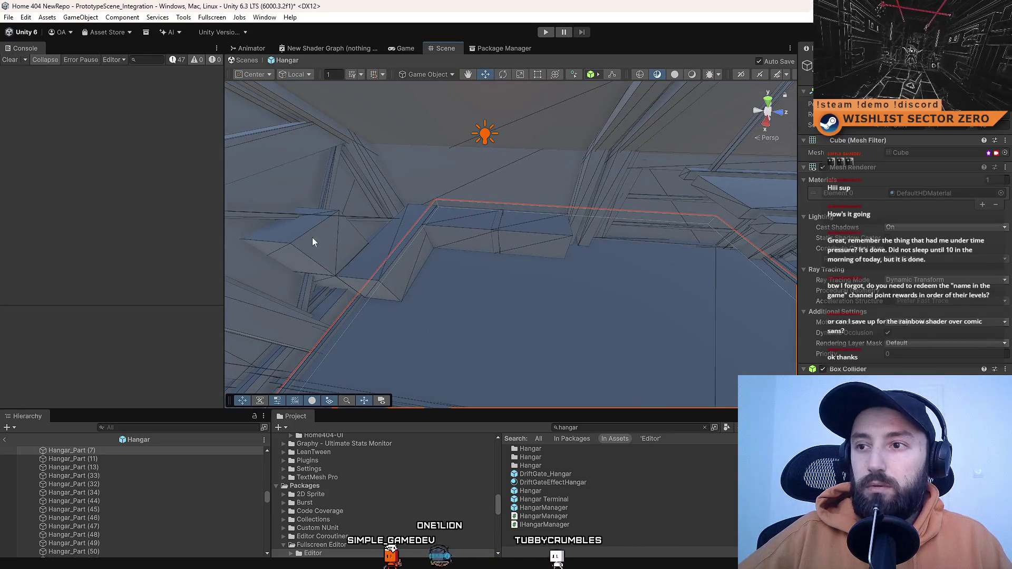
mouse_move(313, 241)
mouse_down()
mouse_move(527, 243)
mouse_move(527, 210)
mouse_move(369, 201)
mouse_move(559, 167)
mouse_move(350, 189)
mouse_move(351, 120)
mouse_move(443, 174)
mouse_move(595, 233)
mouse_move(691, 242)
mouse_move(454, 174)
mouse_move(723, 219)
mouse_move(441, 226)
mouse_move(579, 203)
mouse_move(470, 187)
mouse_move(658, 267)
mouse_move(687, 264)
mouse_move(590, 258)
mouse_move(570, 221)
mouse_up()
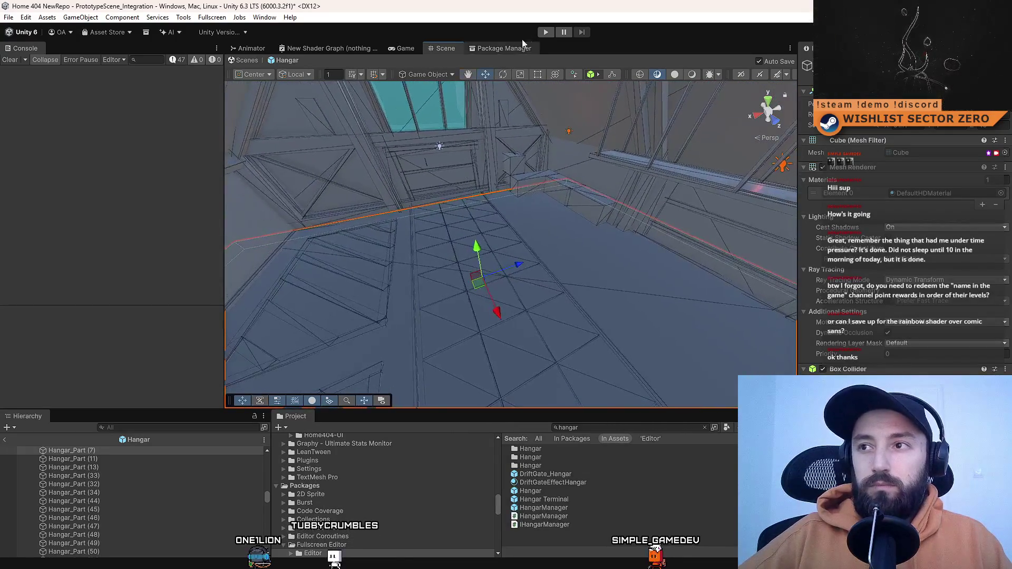
click(545, 33)
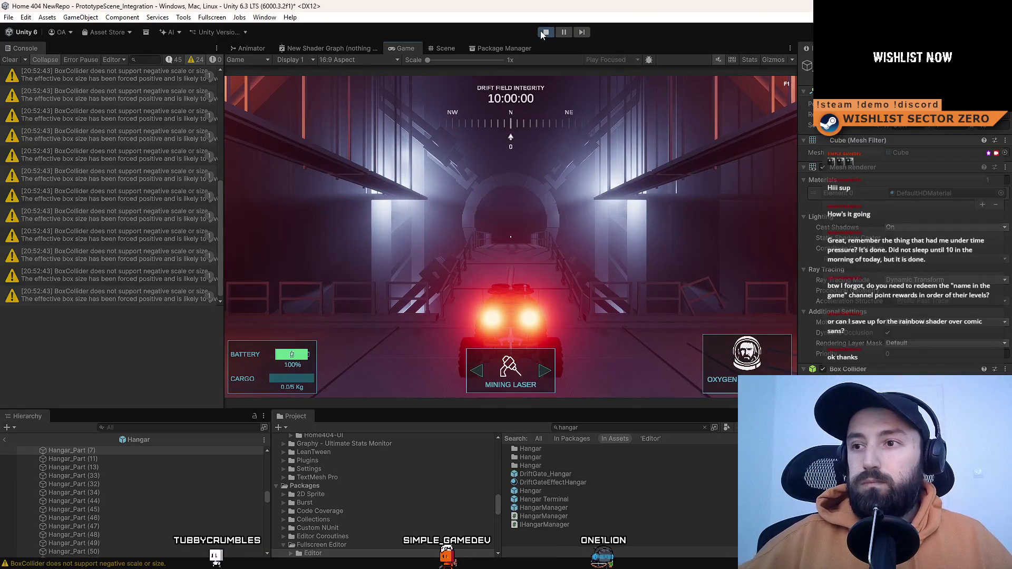
- Make the Game view fullscreen with F10 and turn the rover to drive toward the railings
key(d)
key(a)
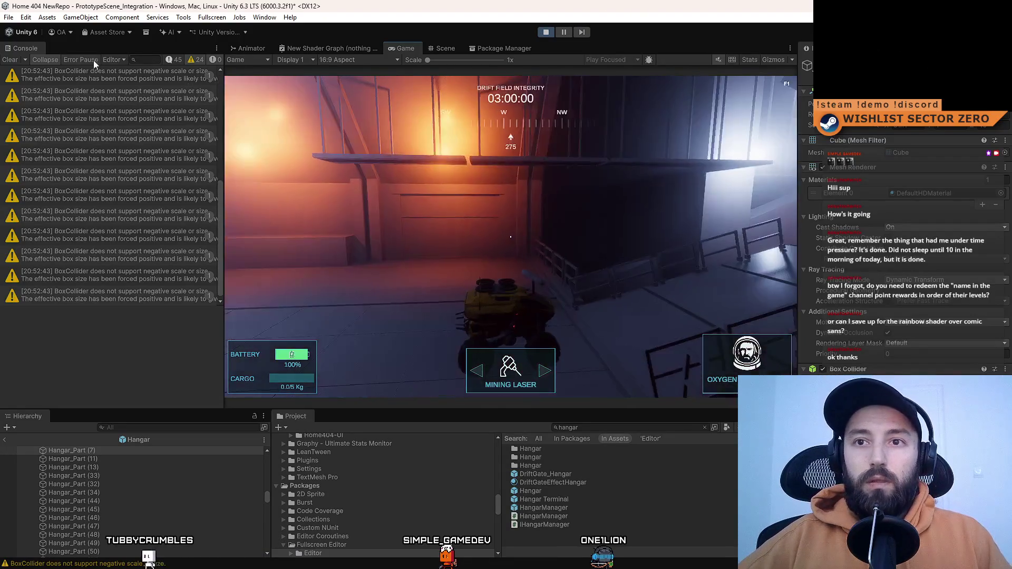
key(F10)
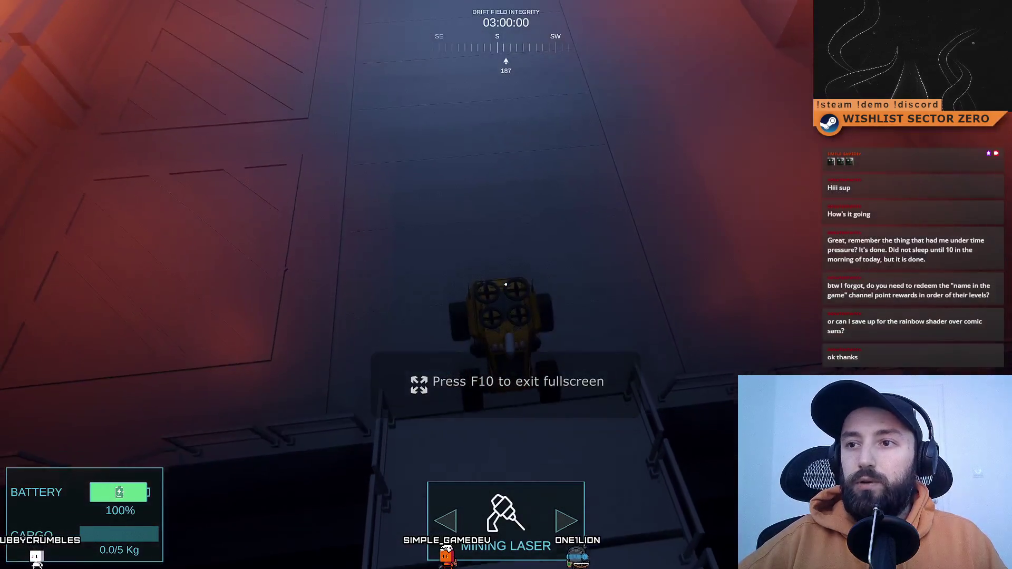
key(s)
key(a)
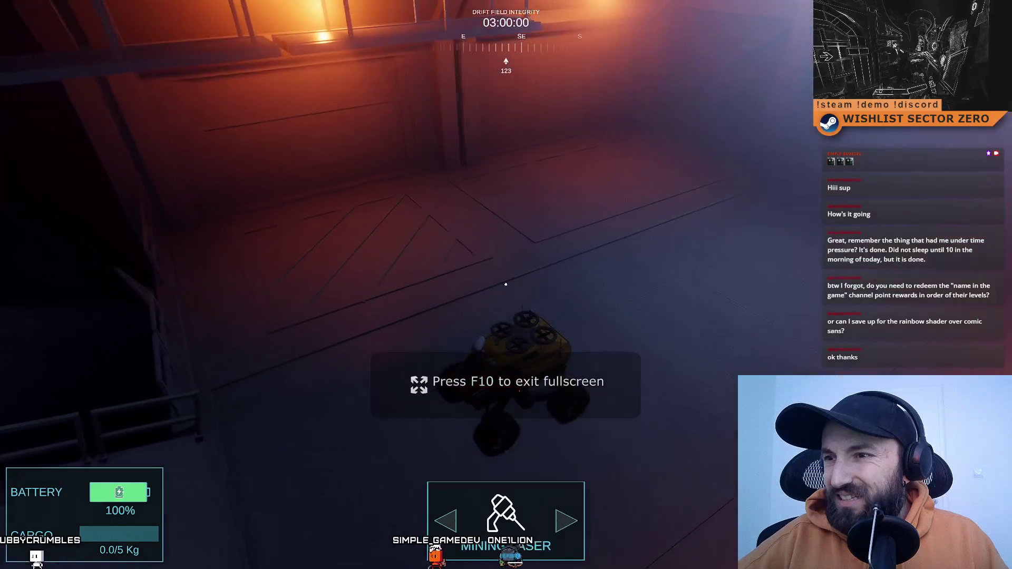
key(a)
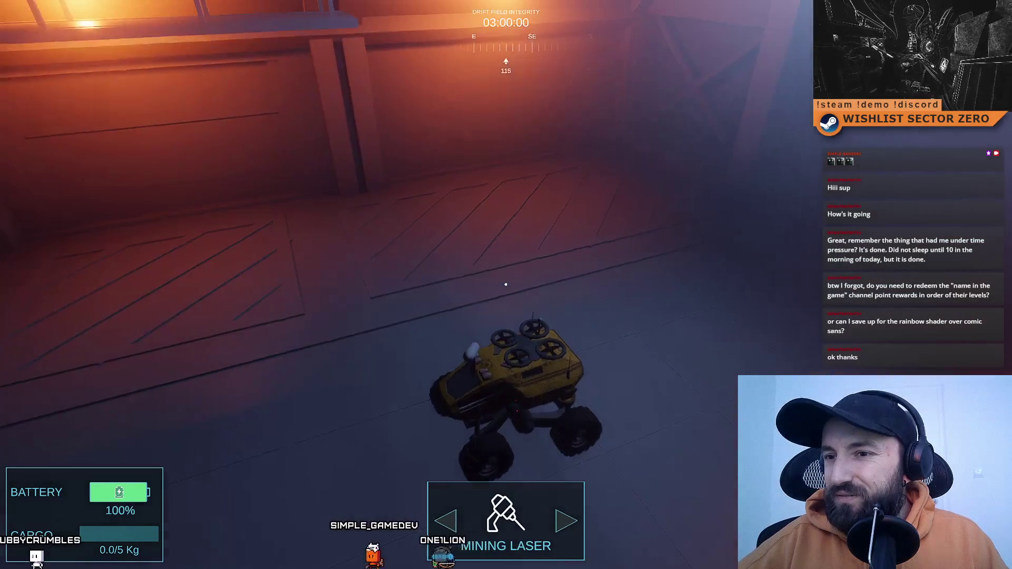
key(a)
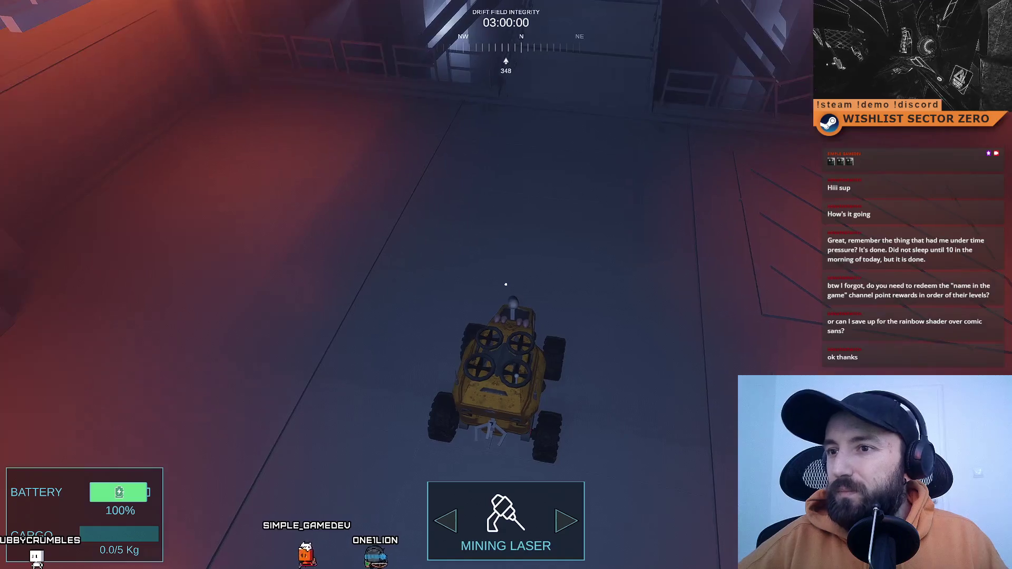
key(a)
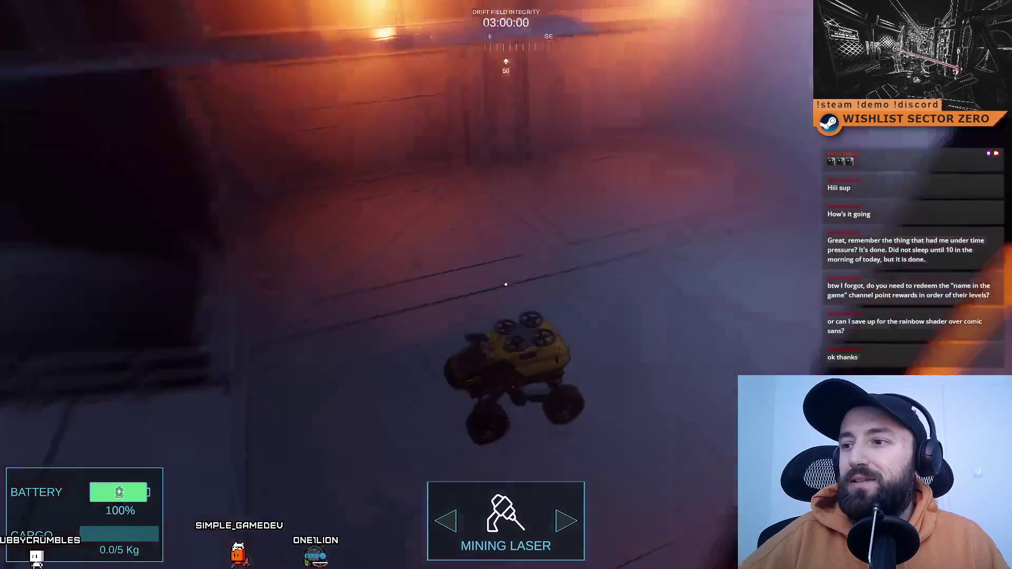
key(d)
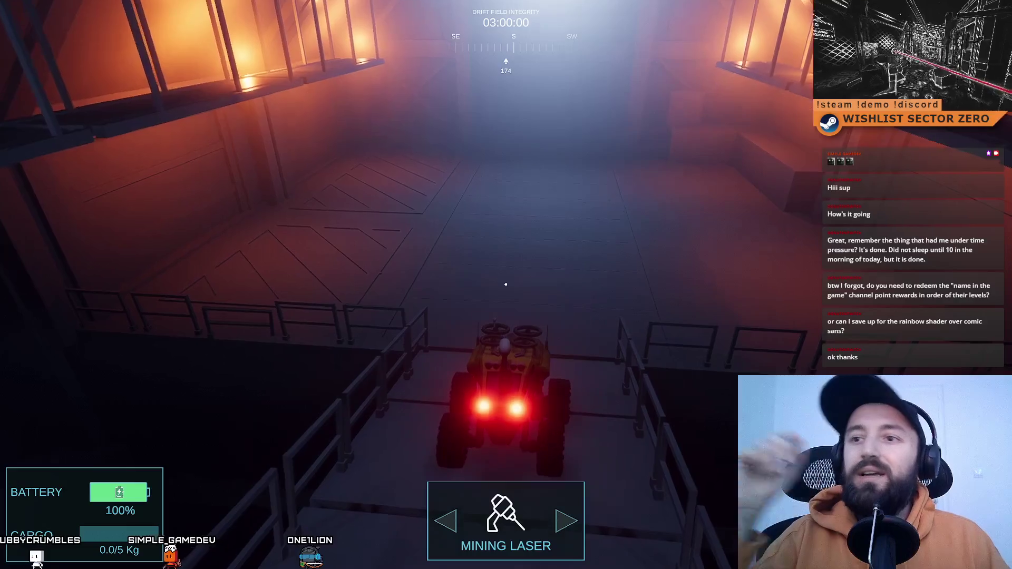
key(w)
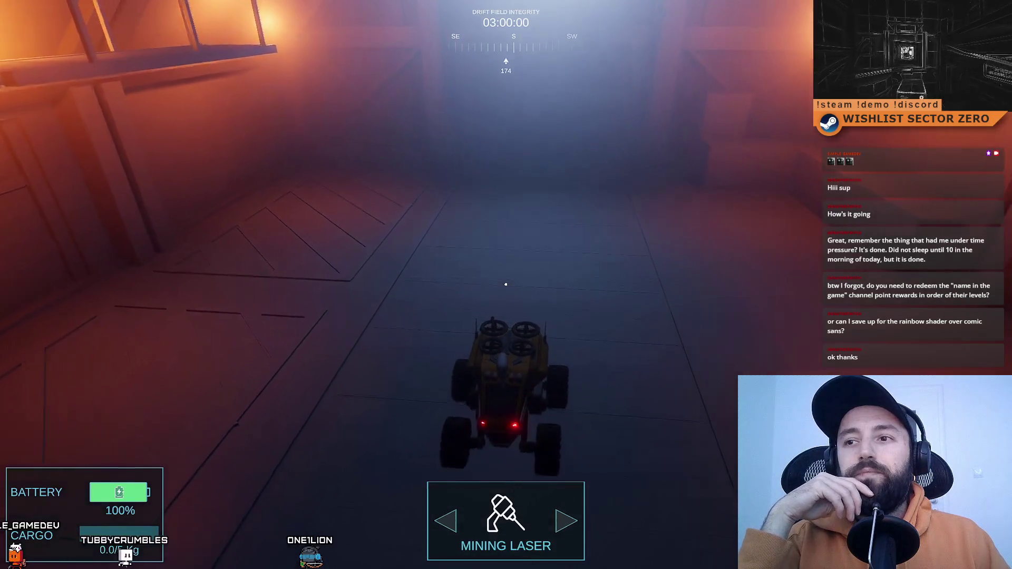
- Drive the rover back and forth, turn it toward the portal, then exit fullscreen with F10
key(s)
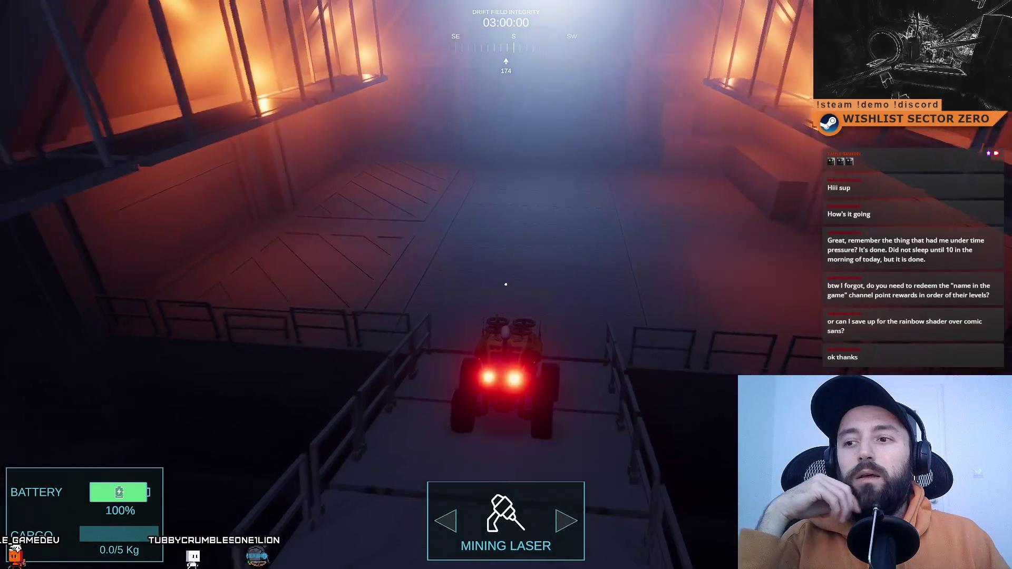
key(s)
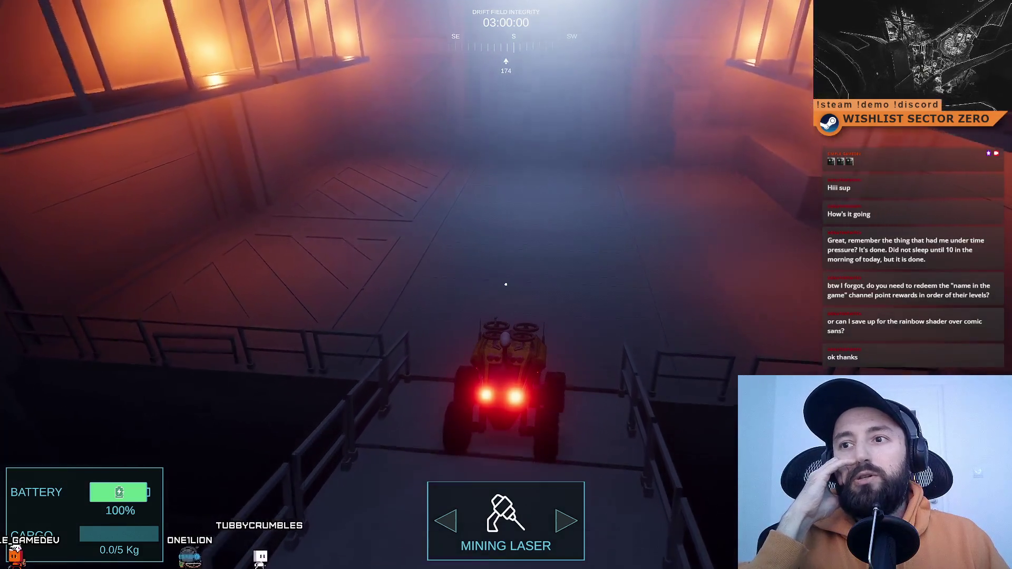
key(w)
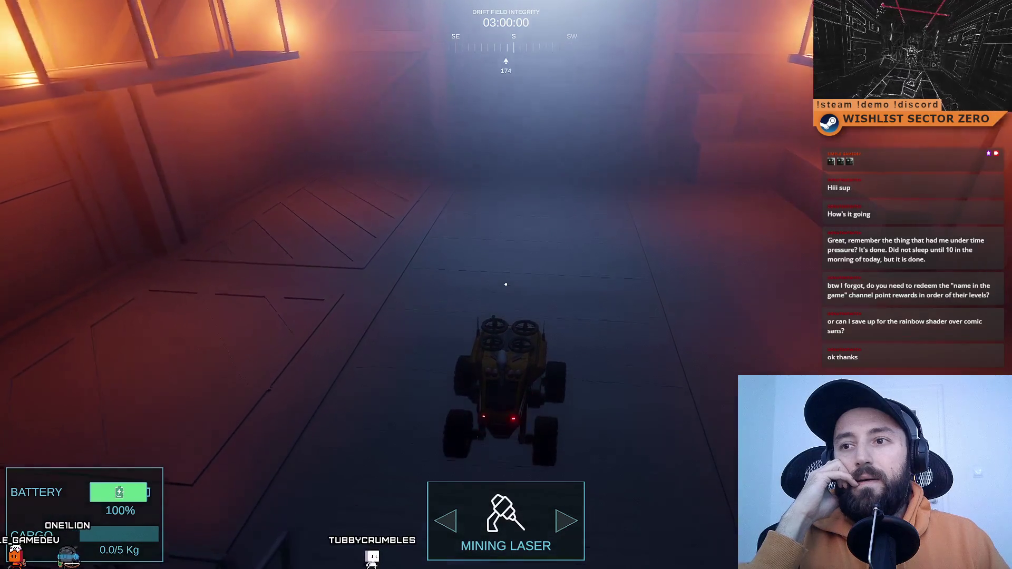
key(s)
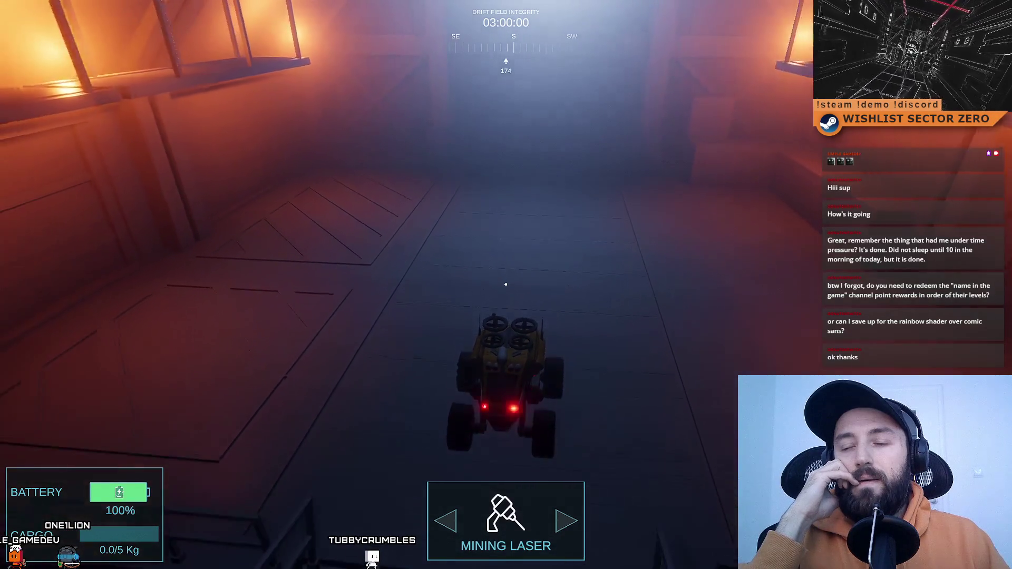
key(s)
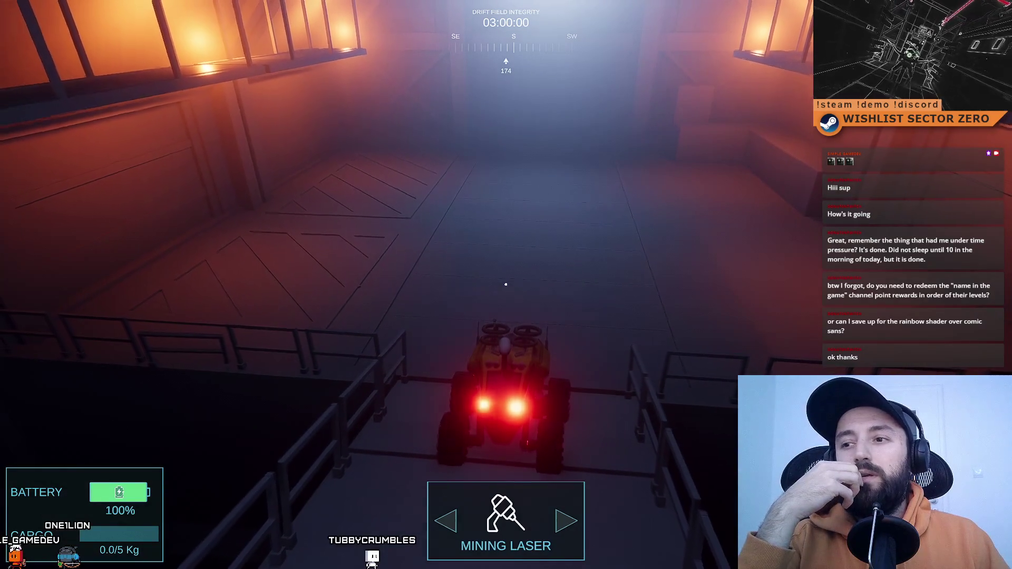
key(w)
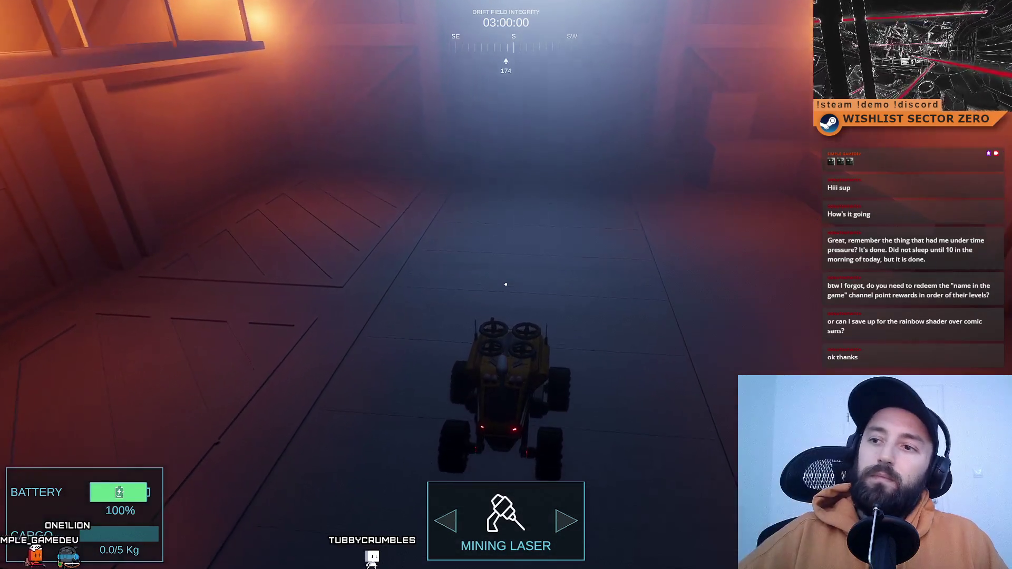
key(d)
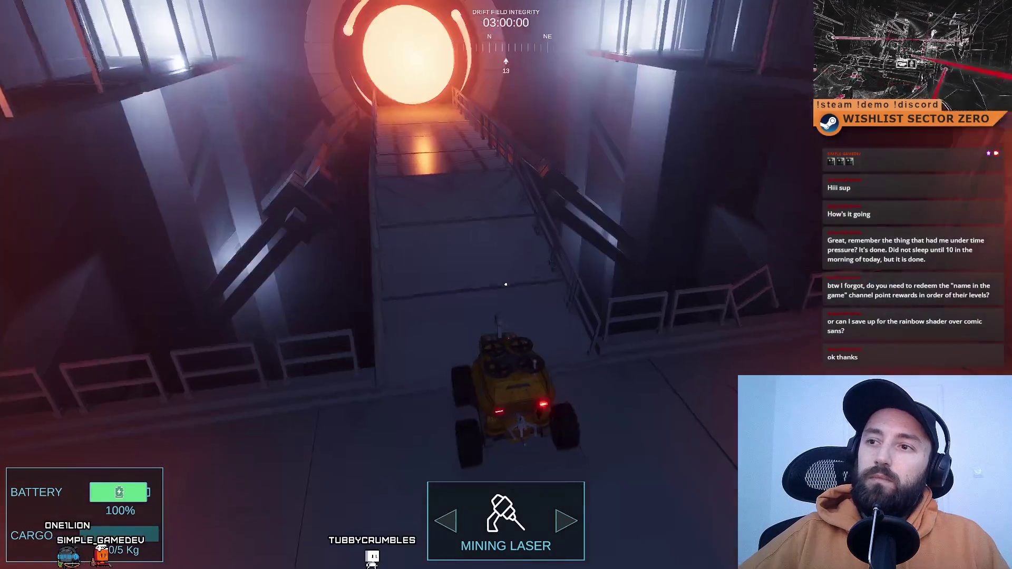
key(F10)
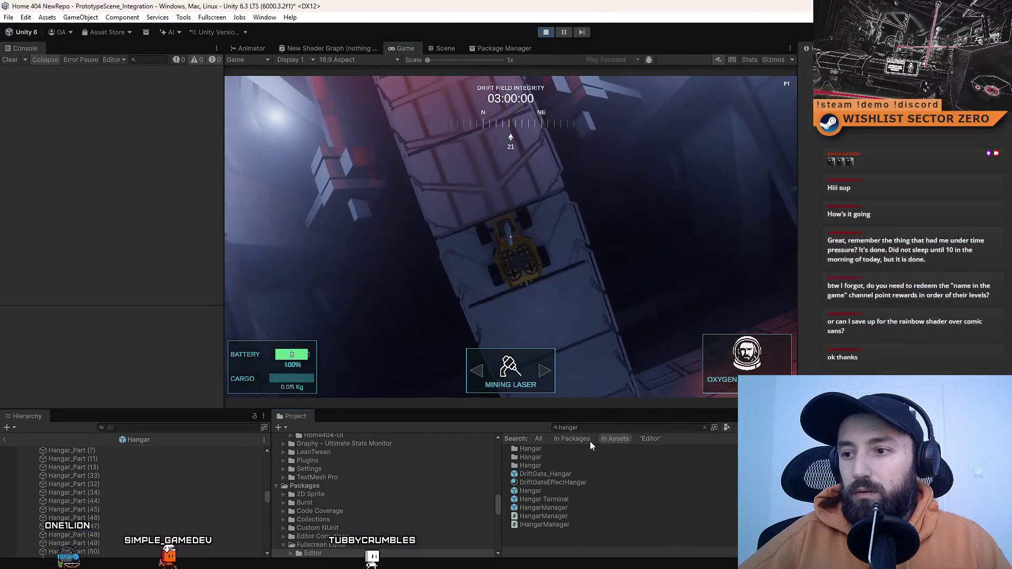
- Return the Game view to fullscreen with F10 and drive the rover off the ramp onto the floor
click(591, 427)
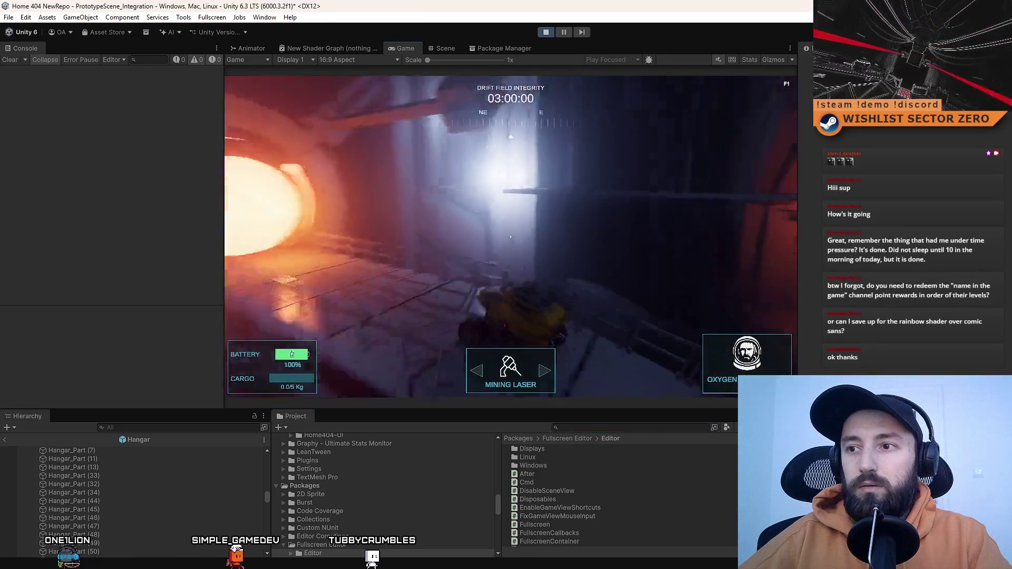
key(F10)
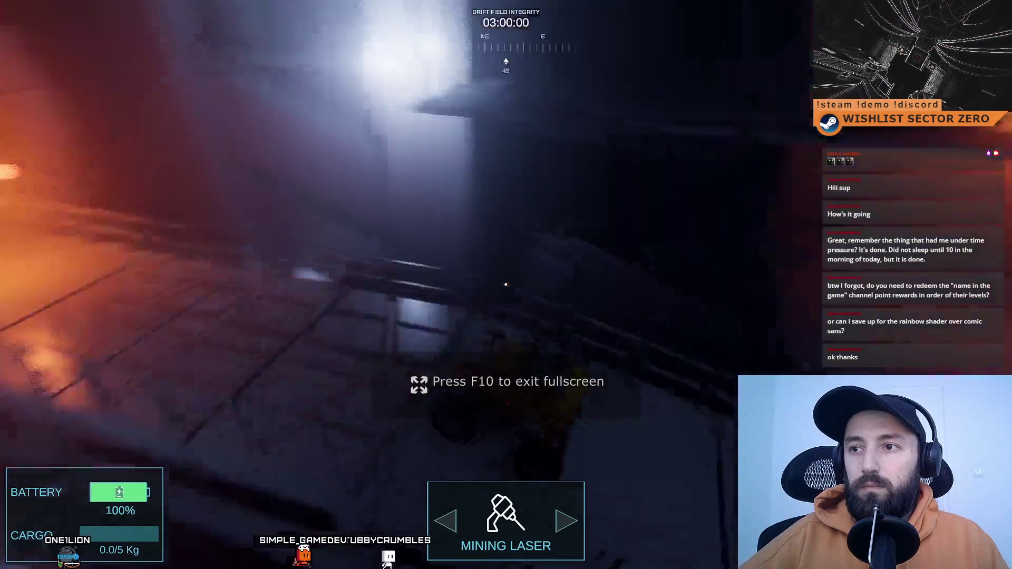
key(w)
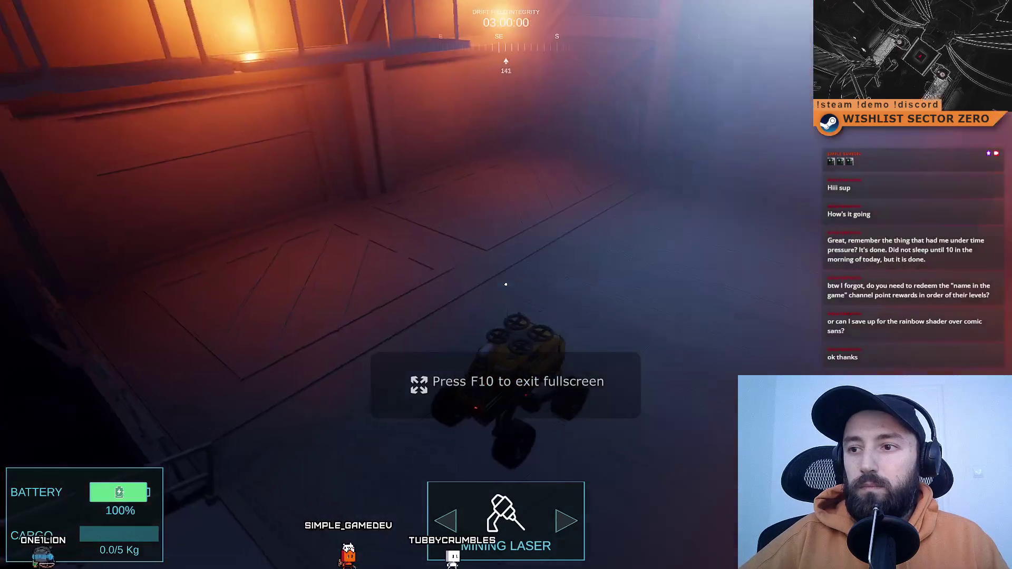
key(d)
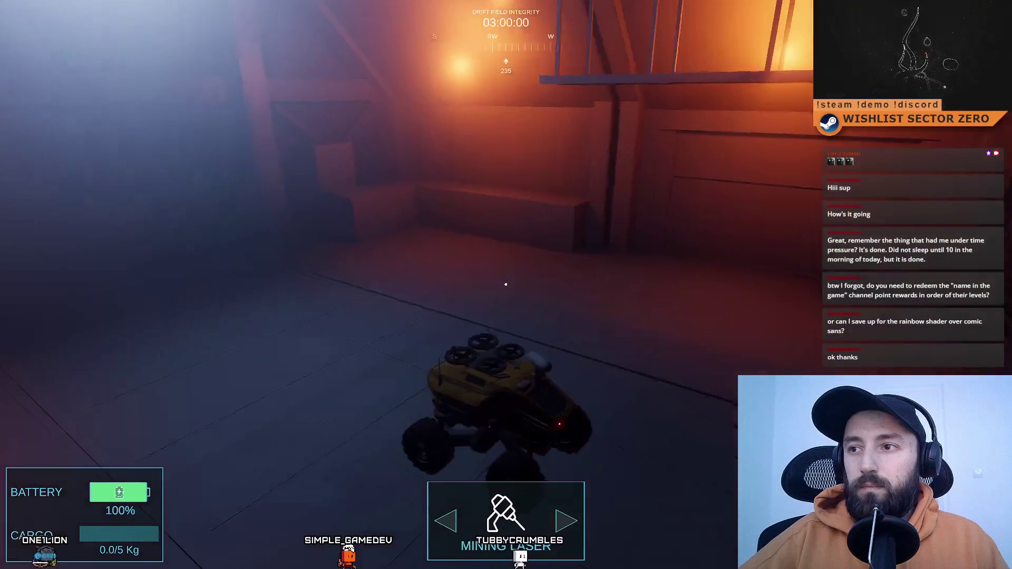
key(w)
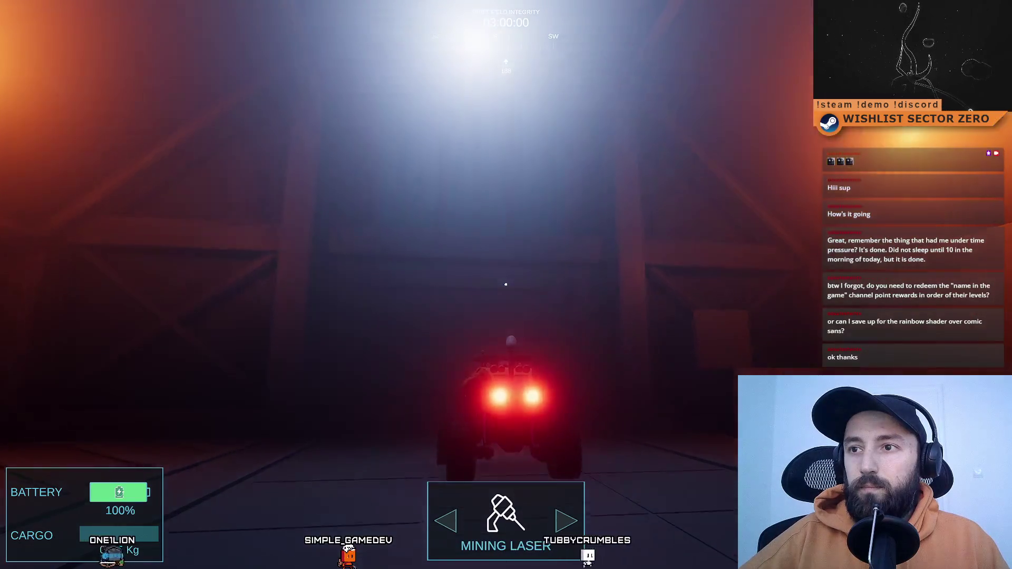
key(w)
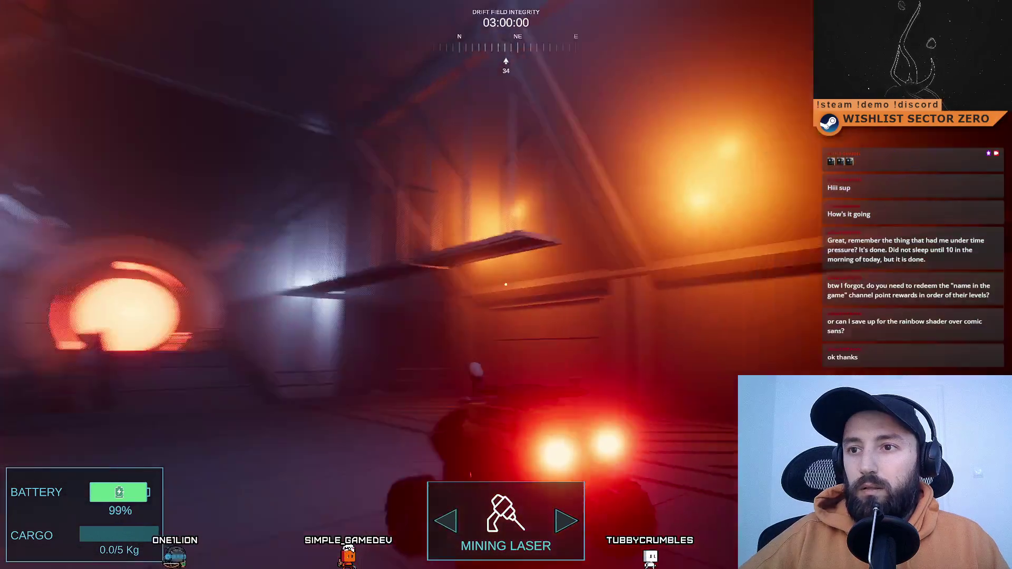
- Steer the rover around the hangar toward the orange-lit wall and glowing tunnel
key(a)
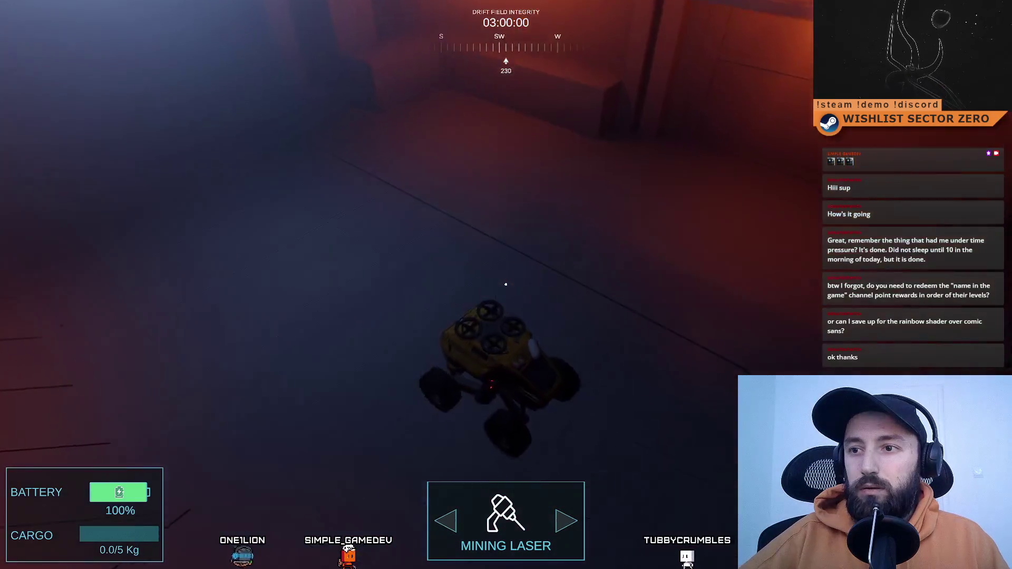
key(w)
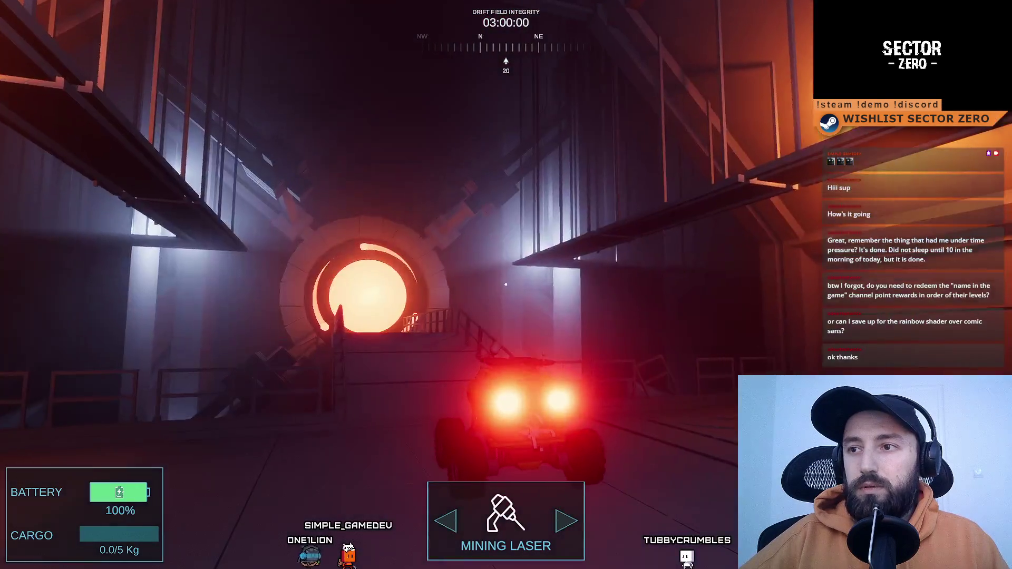
key(a)
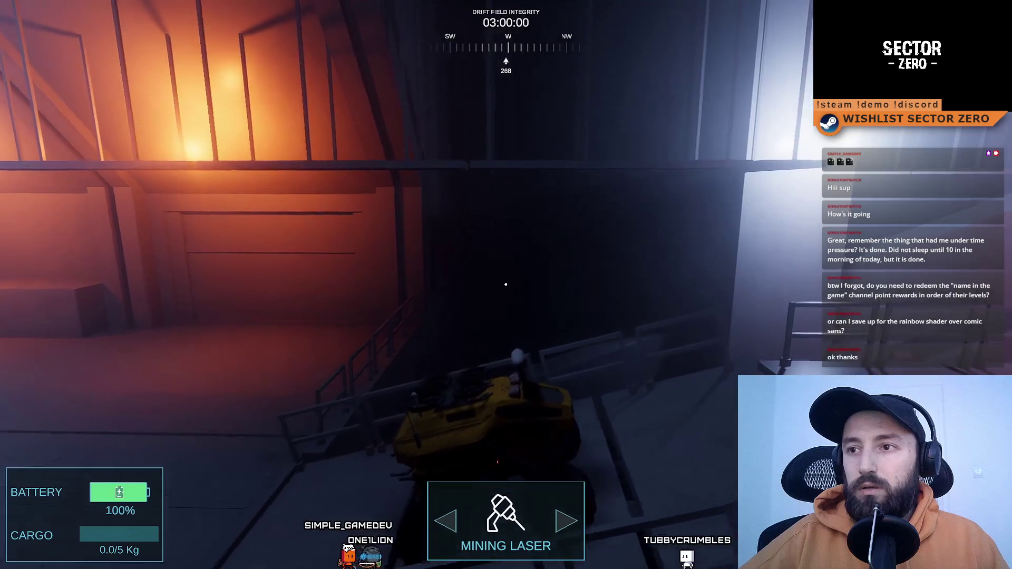
key(d)
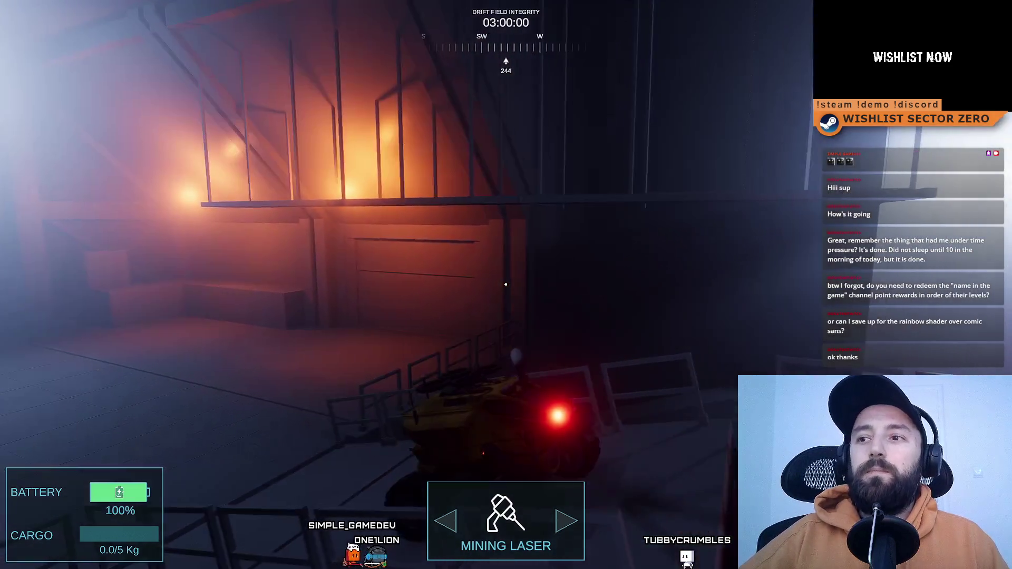
key(d)
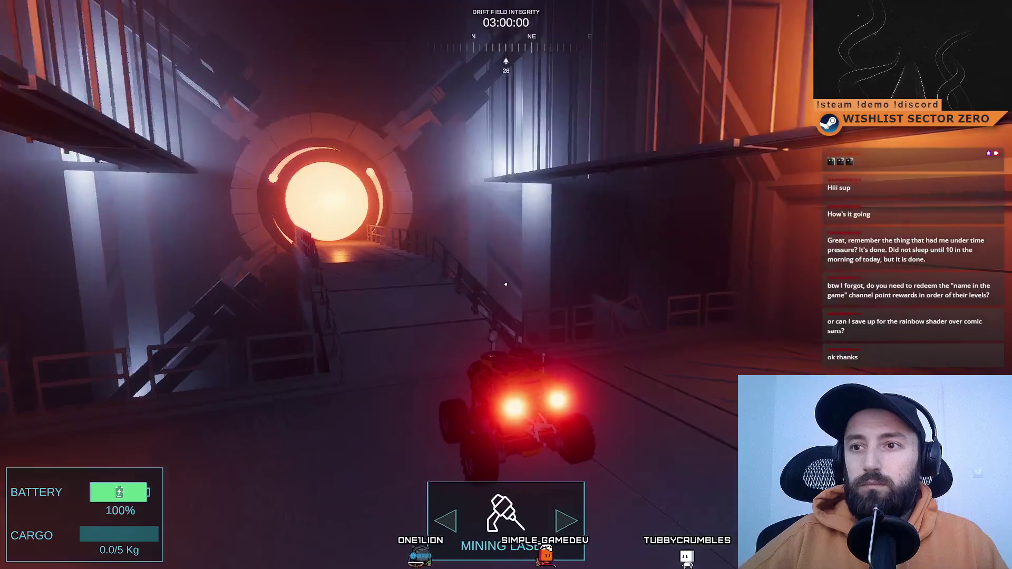
key(d)
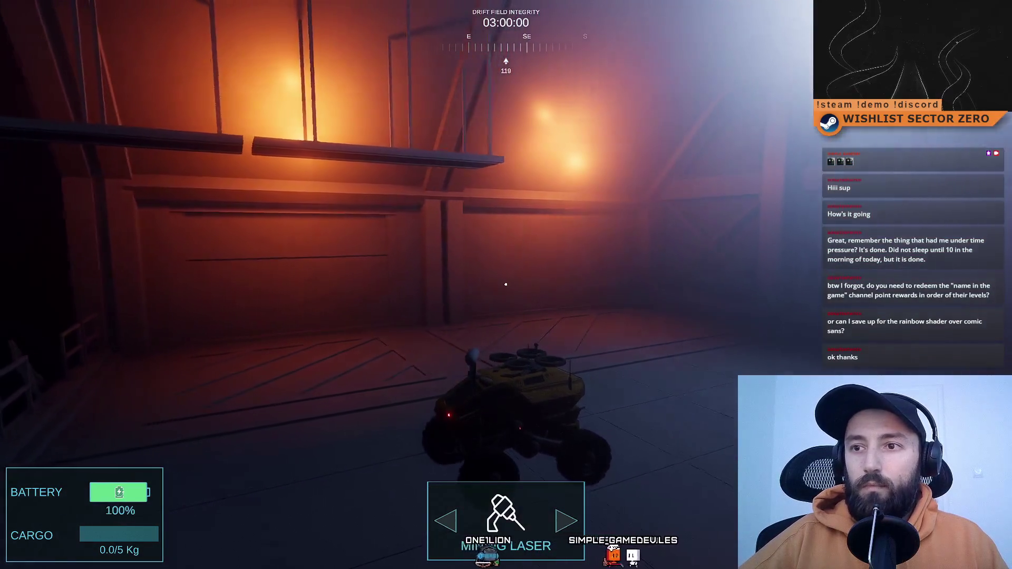